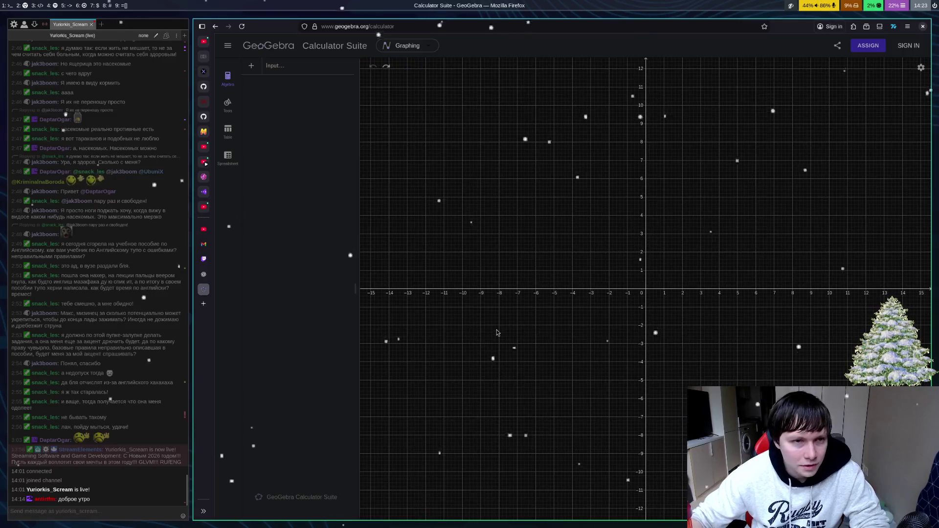
Step: Show the construction tools and place centre point A for a circle through a point
{"action": "left_click", "coordinate": [227, 103]}
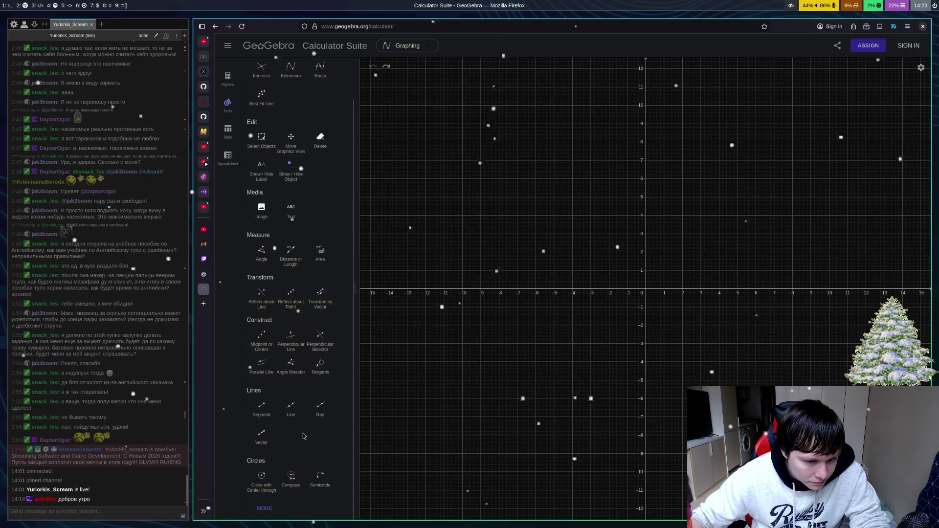
{"action": "left_click", "coordinate": [262, 475]}
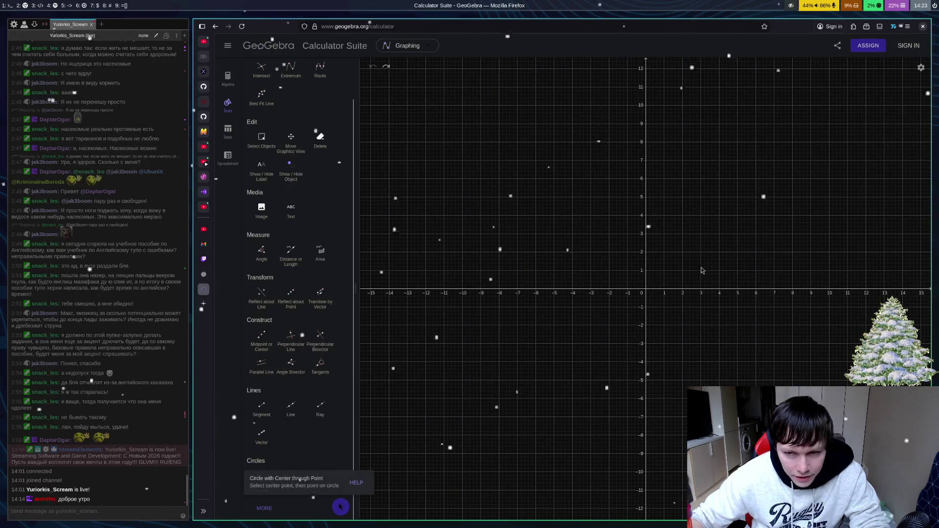
{"action": "left_click", "coordinate": [711, 244]}
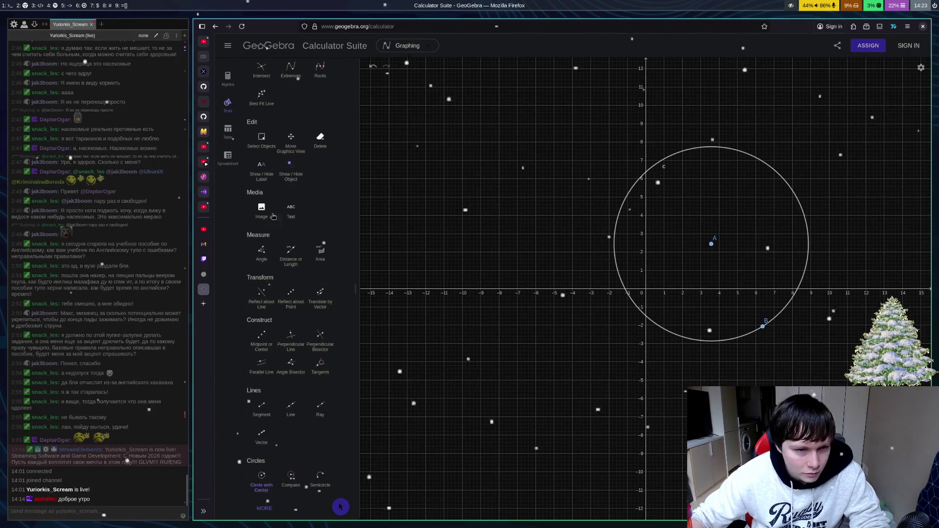
Step: Enlarge circle c by dragging point B, then undo the circle and its points
{"action": "scroll", "coordinate": [273, 216], "scroll_direction": "up", "scroll_amount": 2}
{"action": "left_click", "coordinate": [262, 86]}
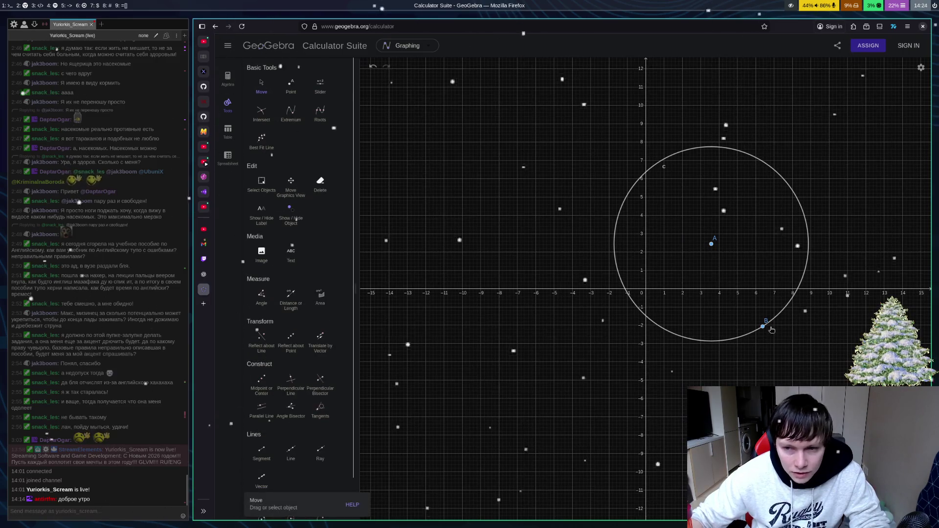
{"action": "mouse_move", "coordinate": [771, 329]}
{"action": "left_mouse_down"}
{"action": "mouse_move", "coordinate": [828, 273]}
{"action": "mouse_move", "coordinate": [803, 310]}
{"action": "mouse_move", "coordinate": [717, 365]}
{"action": "mouse_move", "coordinate": [711, 277]}
{"action": "mouse_move", "coordinate": [727, 339]}
{"action": "mouse_move", "coordinate": [727, 299]}
{"action": "mouse_move", "coordinate": [732, 319]}
{"action": "mouse_move", "coordinate": [727, 306]}
{"action": "mouse_move", "coordinate": [763, 326]}
{"action": "left_mouse_up"}
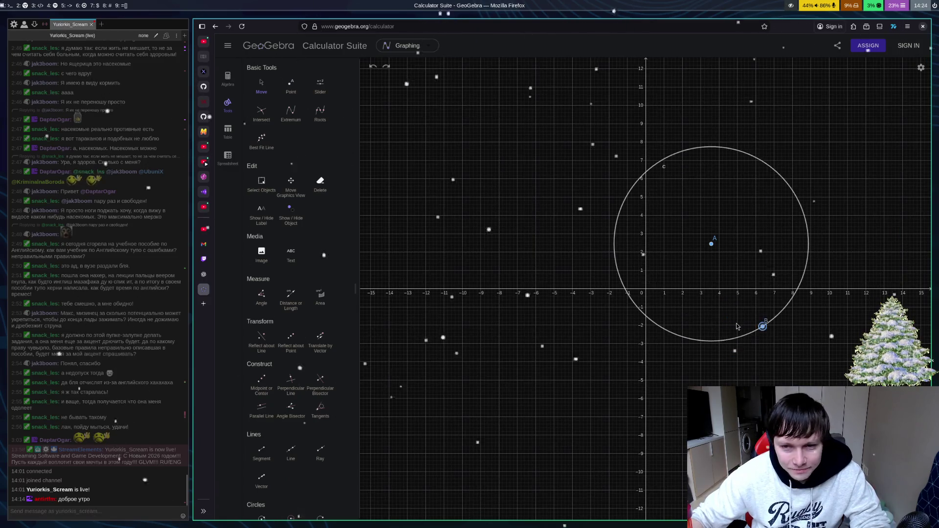
{"action": "key", "text": "ctrl+z"}
{"action": "scroll", "coordinate": [315, 410], "scroll_direction": "down", "scroll_amount": 2}
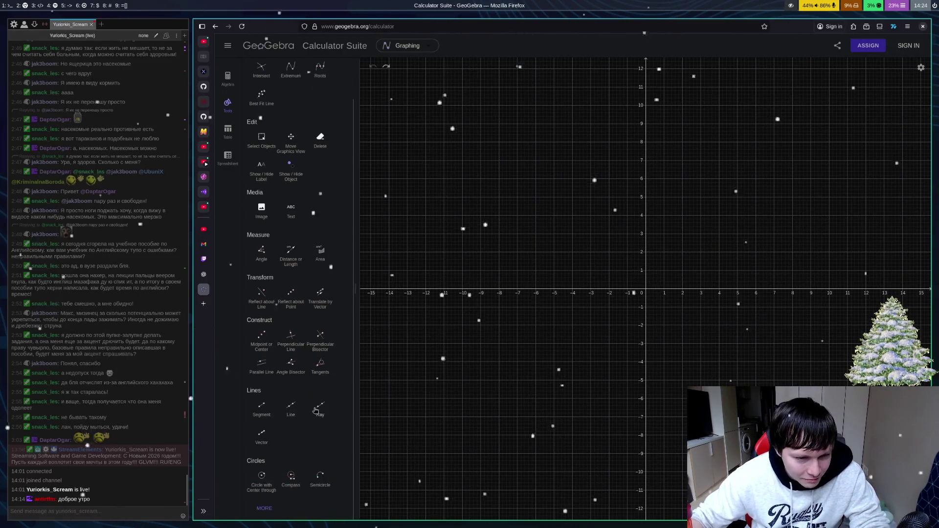
{"action": "left_click", "coordinate": [317, 490]}
{"action": "left_click", "coordinate": [591, 236]}
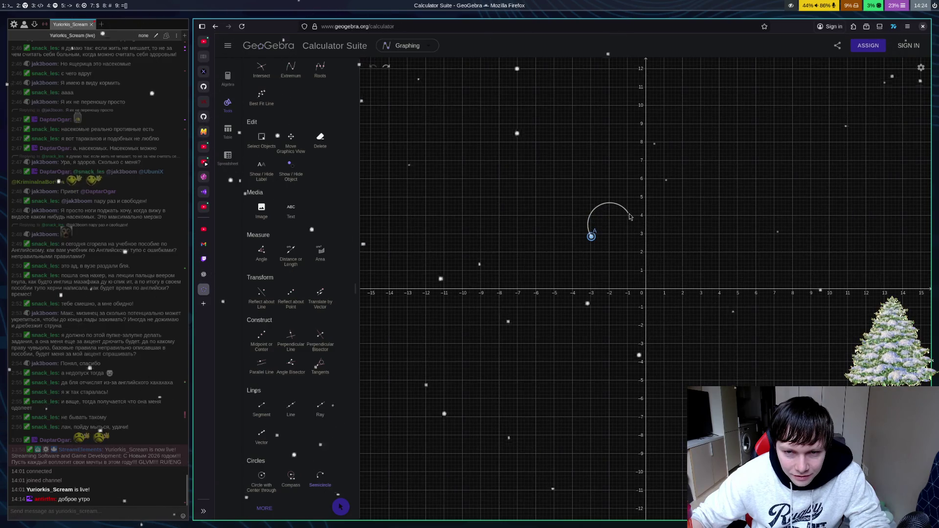
{"action": "left_click", "coordinate": [632, 263]}
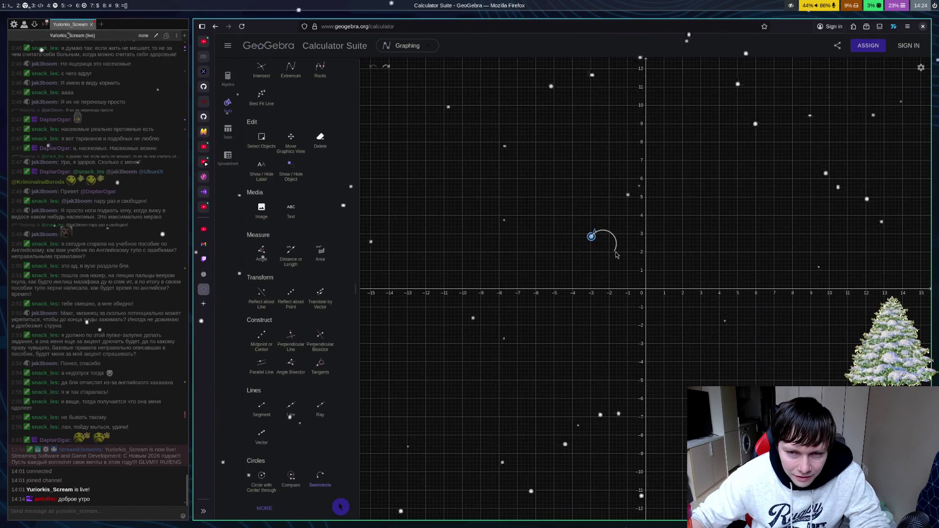
{"action": "key", "text": "ctrl+z"}
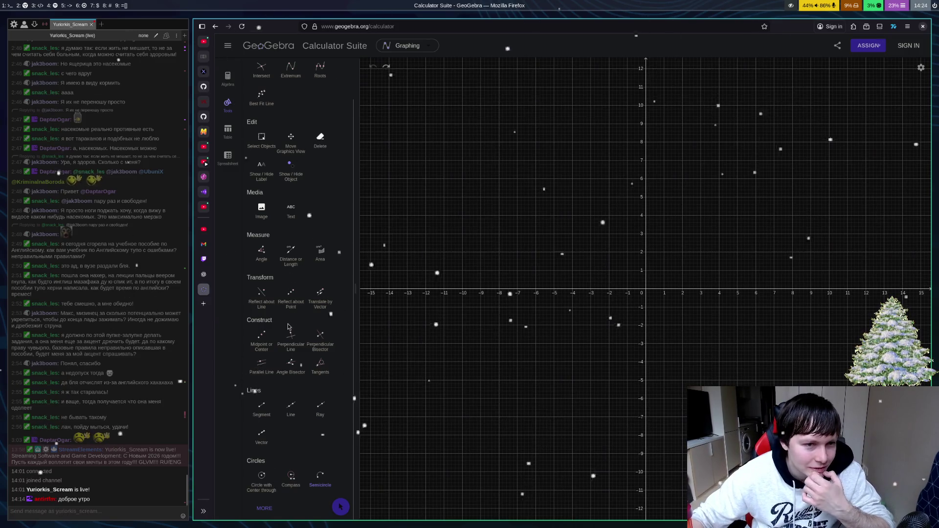
{"action": "scroll", "coordinate": [293, 327], "scroll_direction": "up", "scroll_amount": 2}
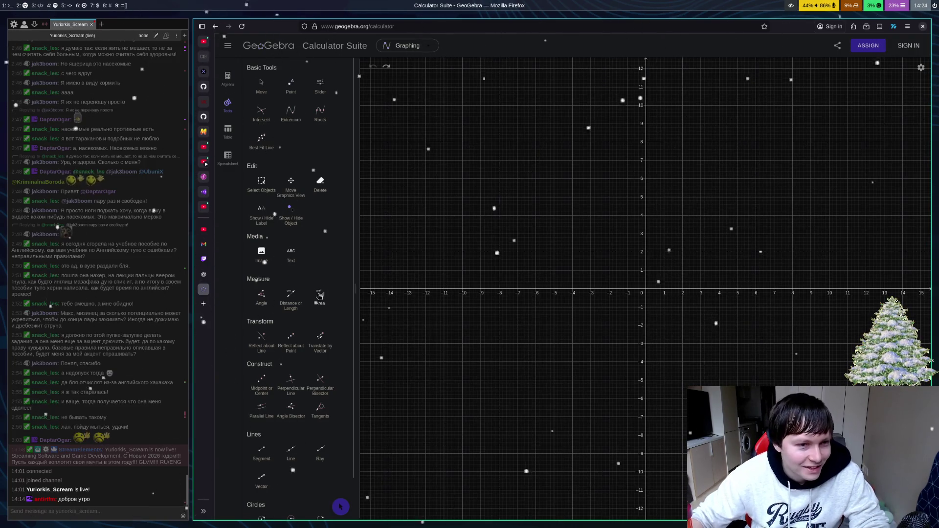
{"action": "scroll", "coordinate": [294, 388], "scroll_direction": "down", "scroll_amount": 1}
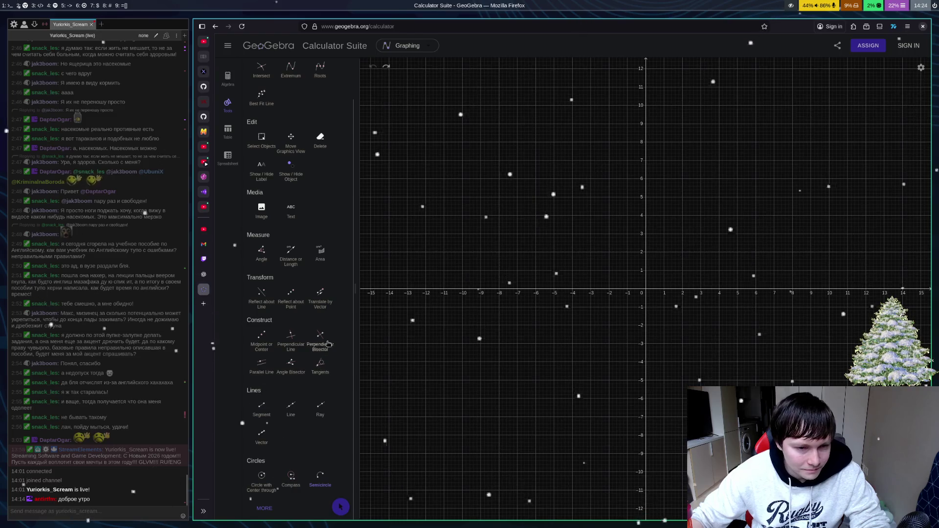
{"action": "left_click", "coordinate": [289, 342]}
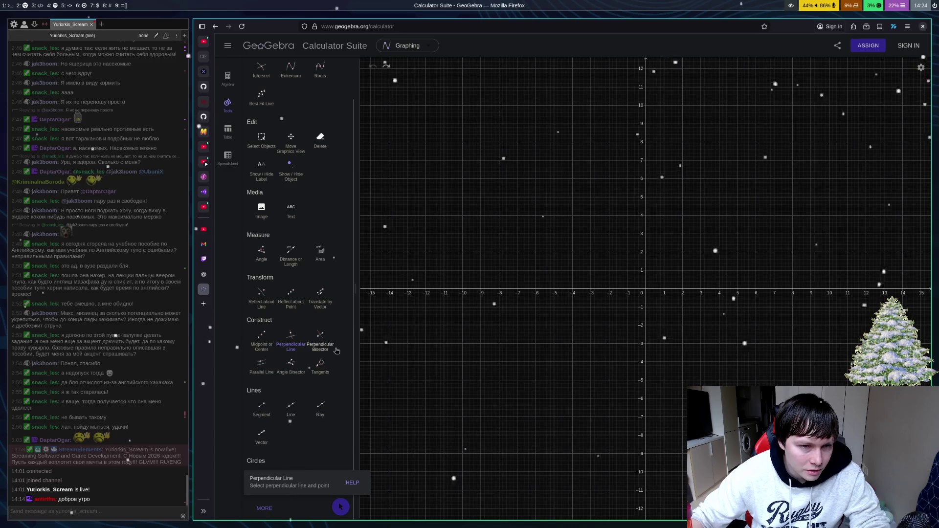
{"action": "left_click", "coordinate": [290, 405]}
{"action": "left_click", "coordinate": [546, 212]}
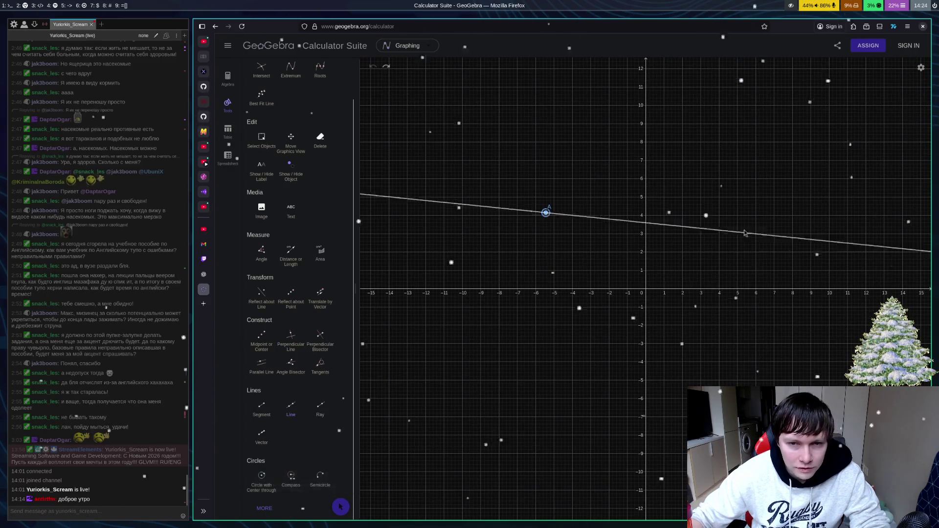
{"action": "left_click", "coordinate": [720, 173]}
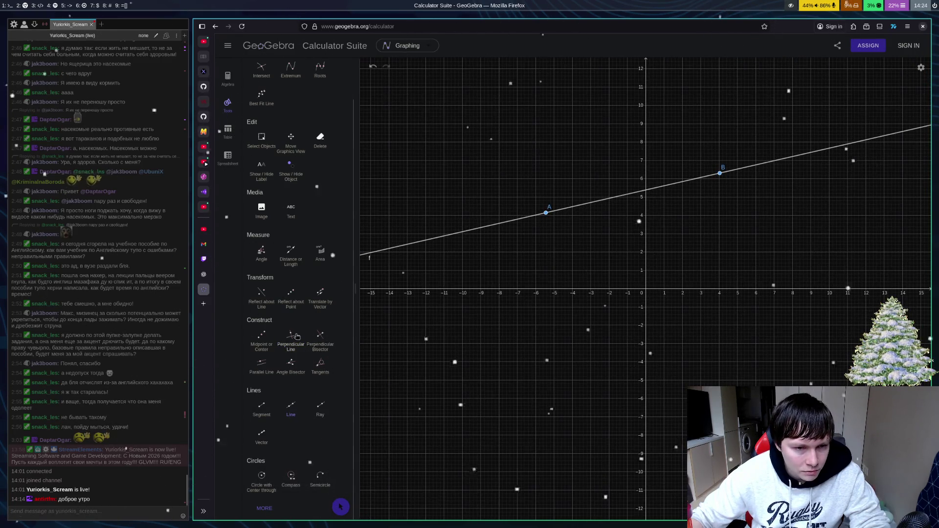
{"action": "left_click", "coordinate": [297, 337]}
{"action": "left_click", "coordinate": [578, 149]}
{"action": "left_click", "coordinate": [611, 262]}
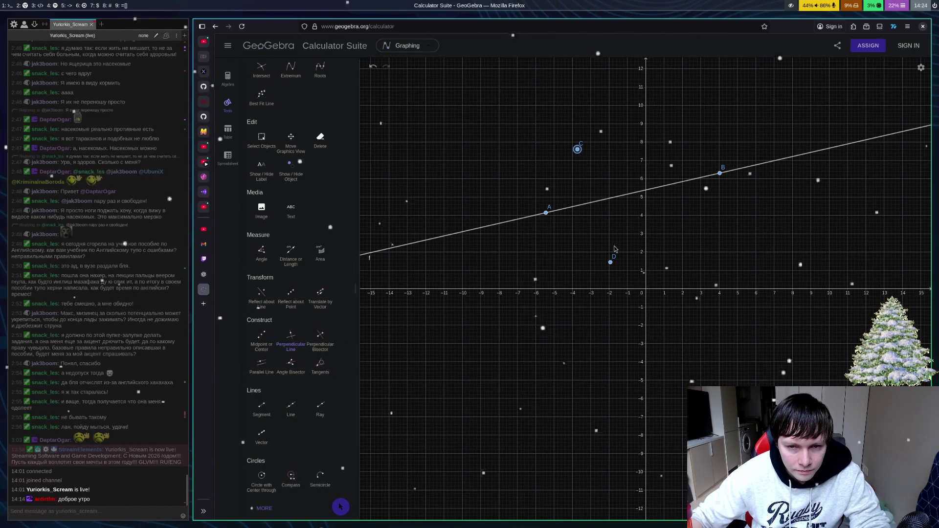
{"action": "key", "text": "Escape"}
{"action": "double_click", "coordinate": [612, 263]}
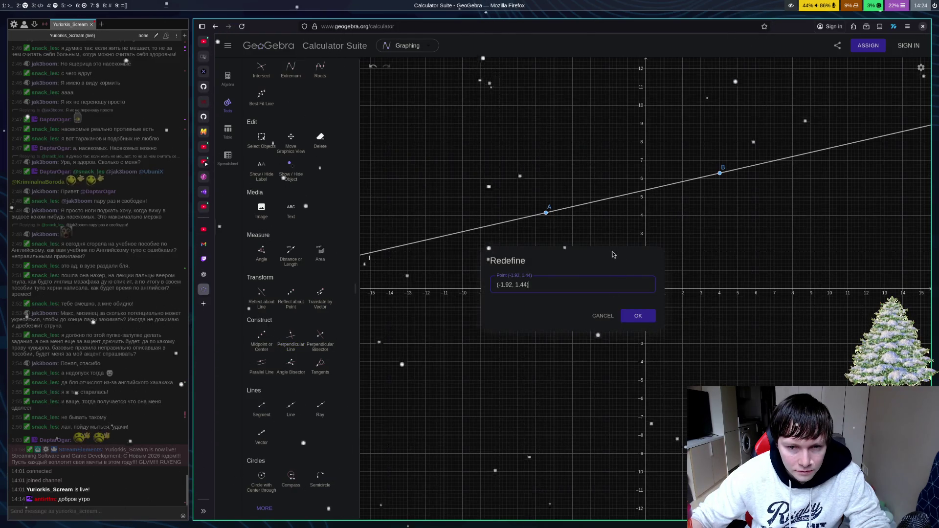
{"action": "left_click", "coordinate": [638, 316]}
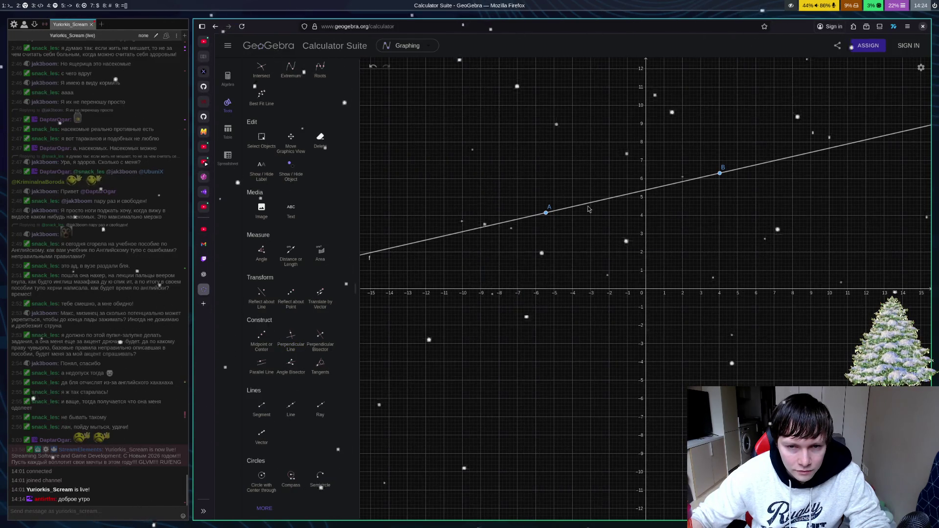
{"action": "left_click", "coordinate": [291, 337]}
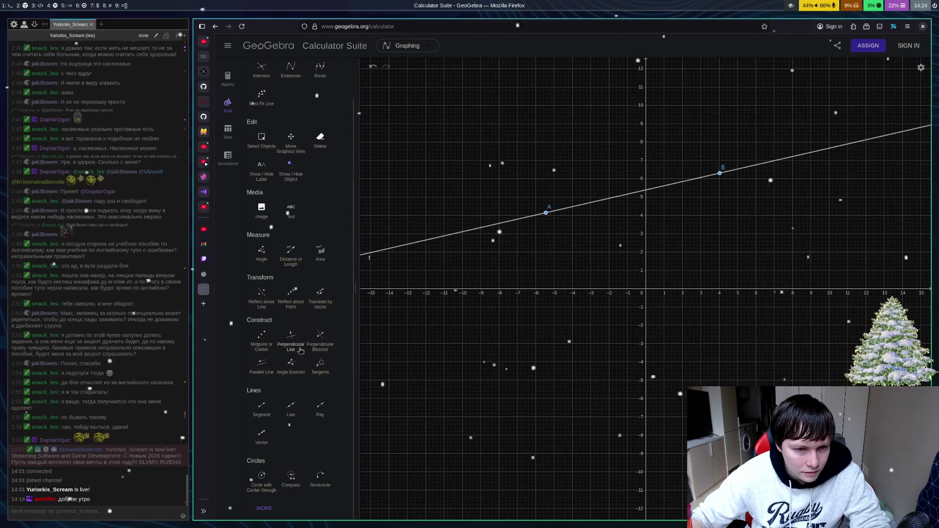
{"action": "left_click", "coordinate": [570, 240]}
{"action": "left_click", "coordinate": [580, 177]}
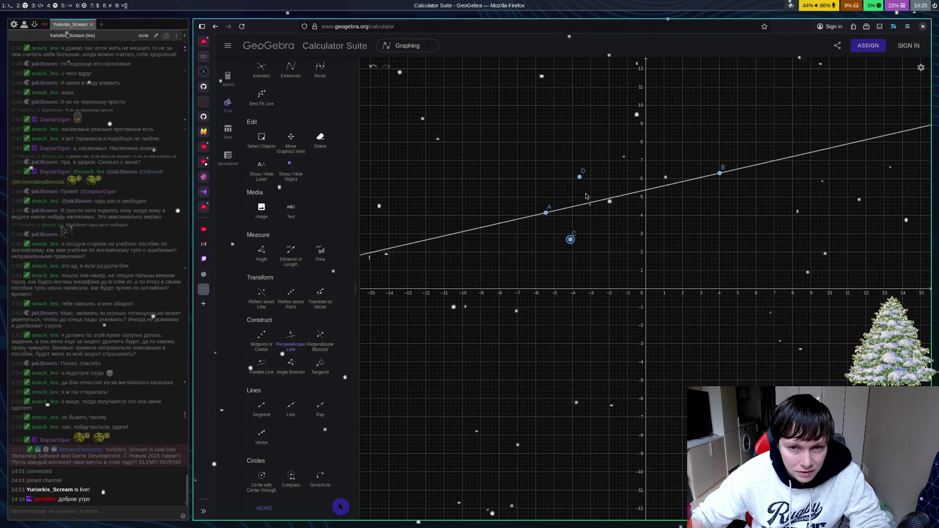
{"action": "left_click", "coordinate": [635, 223]}
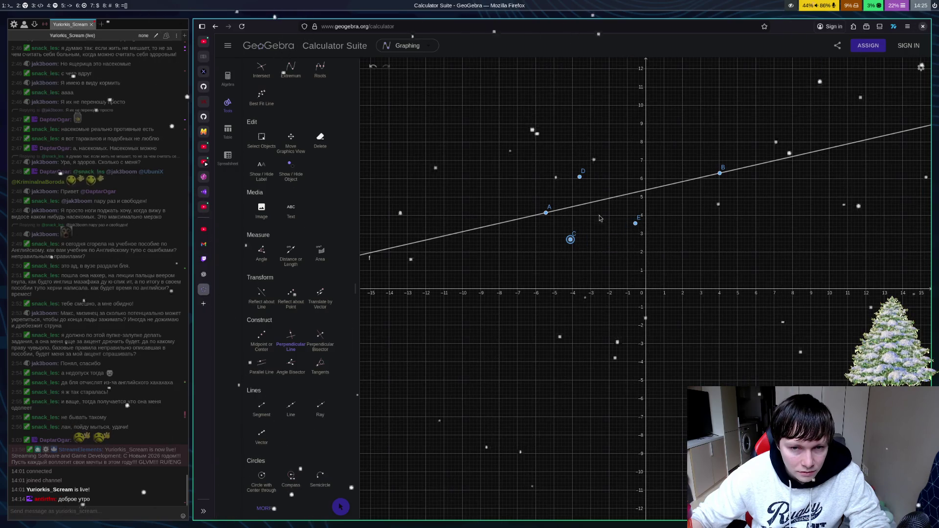
{"action": "left_click", "coordinate": [549, 219]}
{"action": "left_click", "coordinate": [588, 238]}
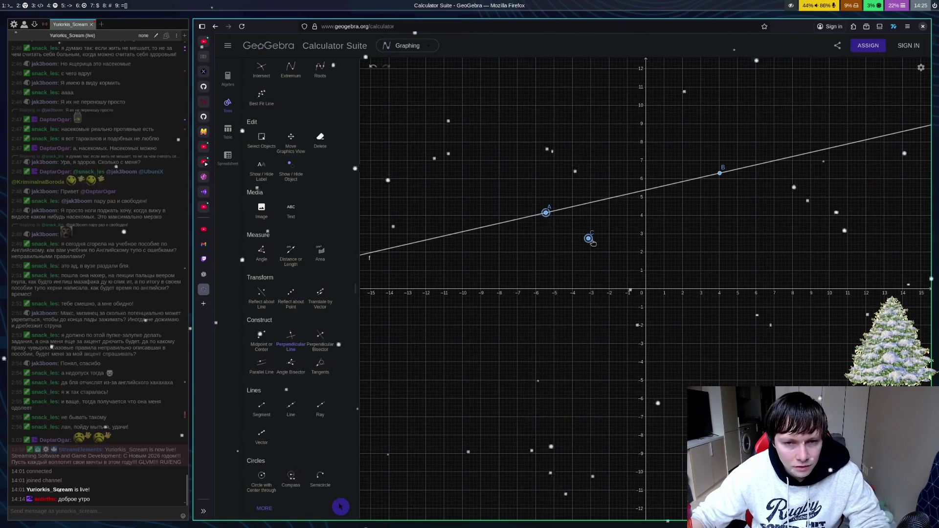
{"action": "left_click", "coordinate": [721, 176]}
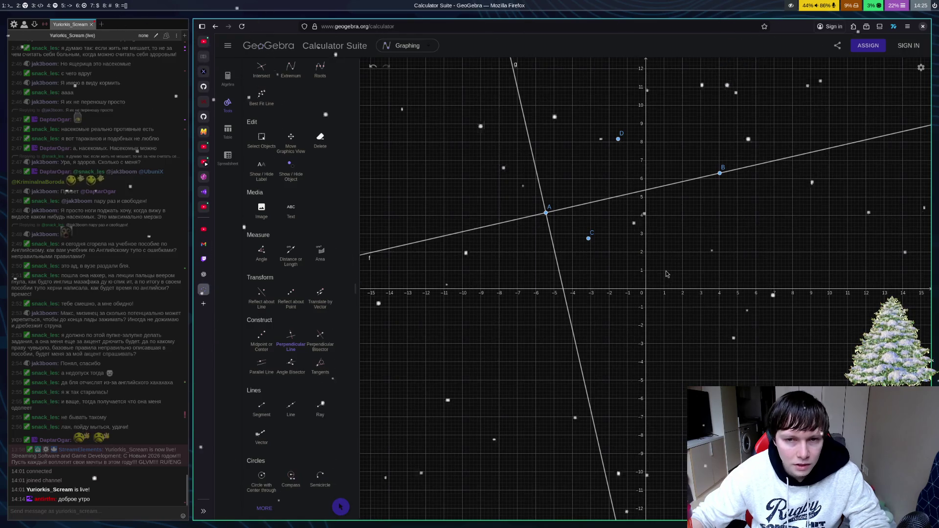
{"action": "key", "text": "ctrl+z"}
{"action": "key", "text": "ctrl+z"}
{"action": "key", "text": "ctrl+z"}
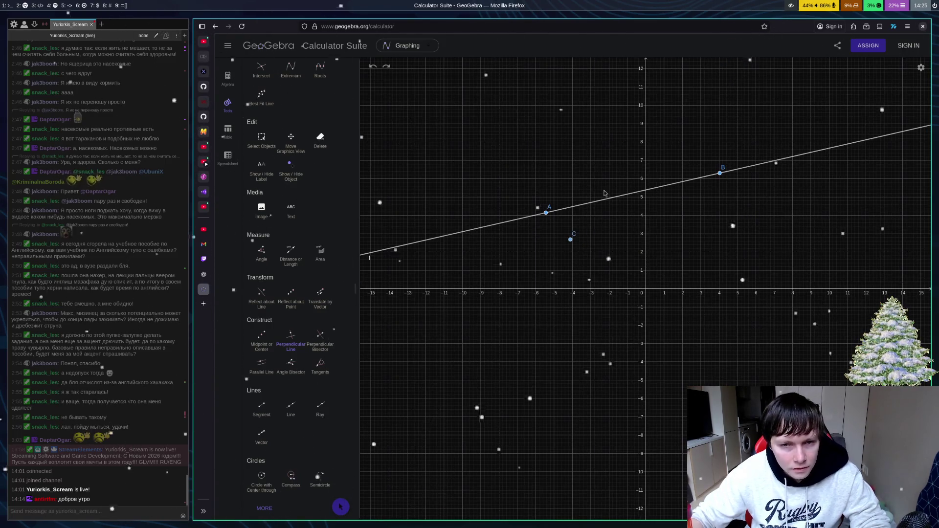
{"action": "key", "text": "ctrl+z"}
{"action": "key", "text": "ctrl+z"}
{"action": "key", "text": "ctrl+z"}
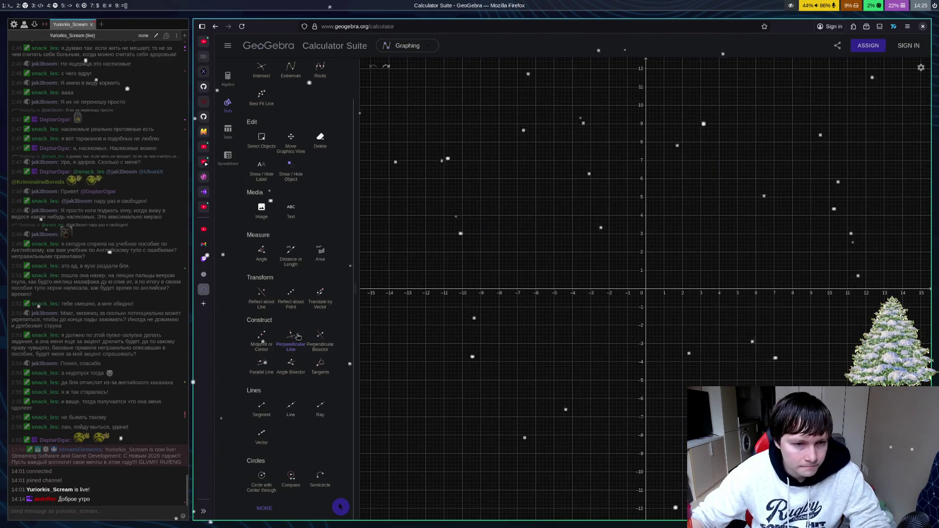
Step: Draw line f through points A and B, plus a perpendicular to it through A
{"action": "left_click", "coordinate": [300, 418]}
{"action": "left_click", "coordinate": [501, 267]}
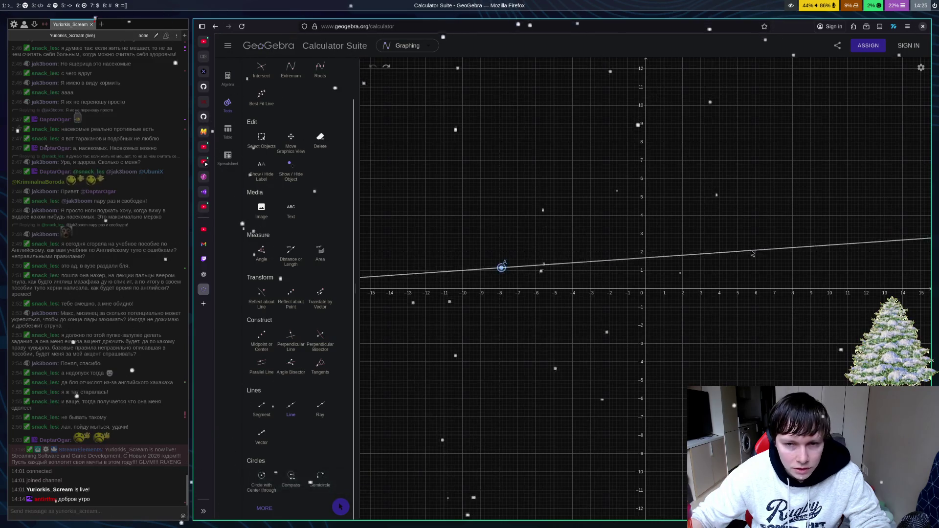
{"action": "left_click", "coordinate": [742, 269]}
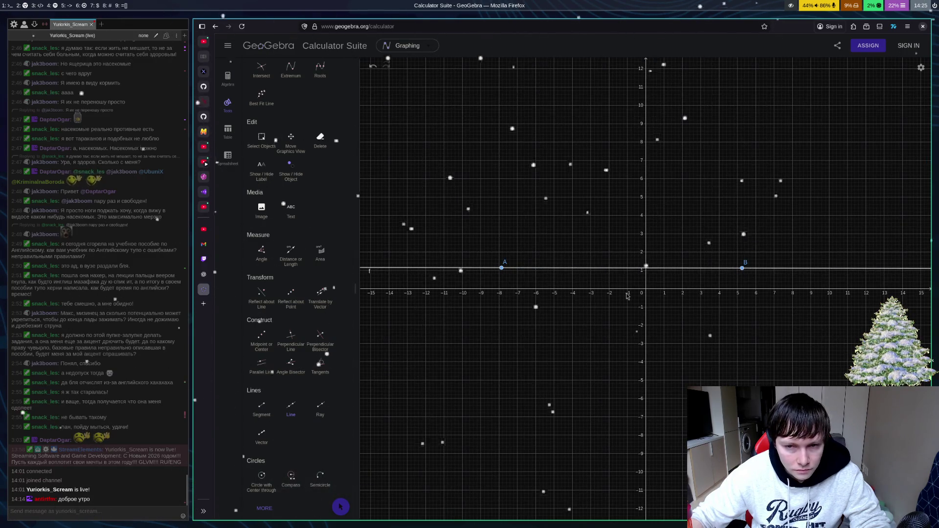
{"action": "left_click", "coordinate": [290, 337]}
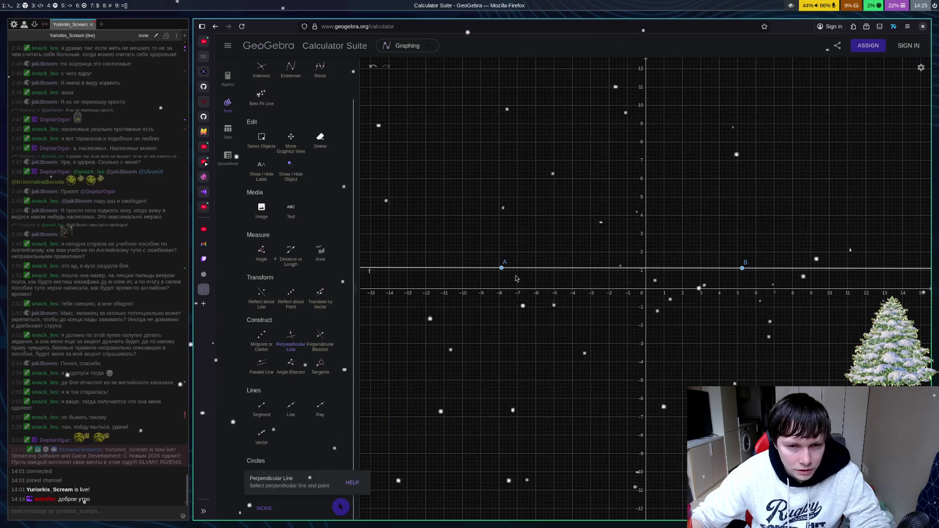
{"action": "left_click", "coordinate": [502, 267]}
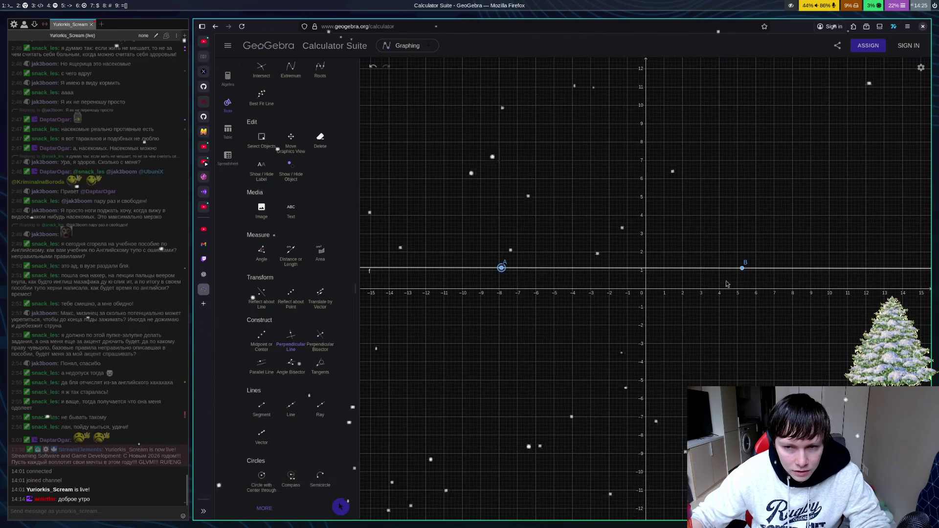
{"action": "left_click", "coordinate": [746, 272]}
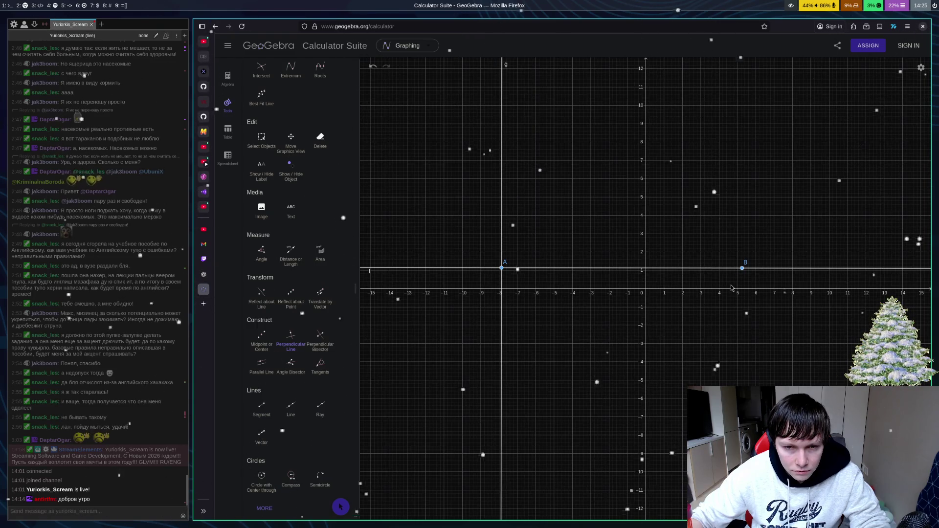
Step: Open and close point B's definition several times, leaving it unchanged
{"action": "double_click", "coordinate": [743, 272]}
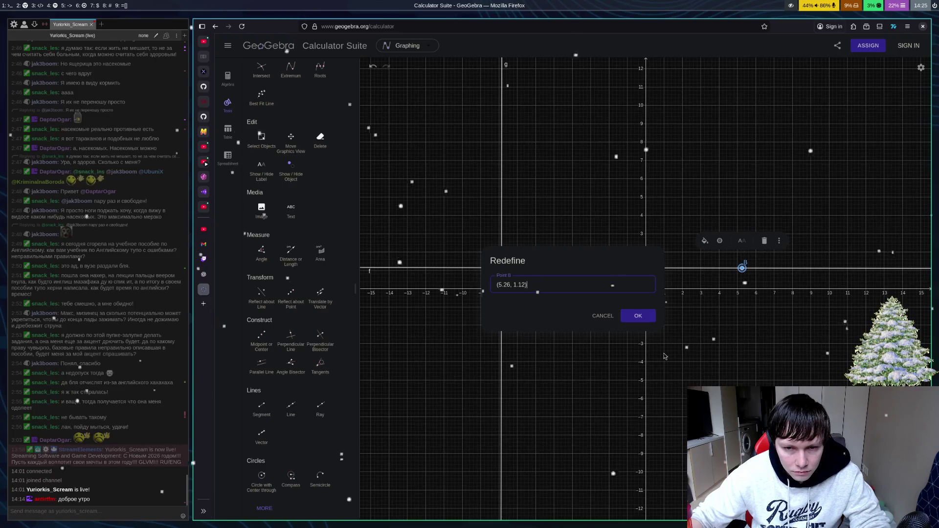
{"action": "key", "text": "Return"}
{"action": "left_click", "coordinate": [743, 268]}
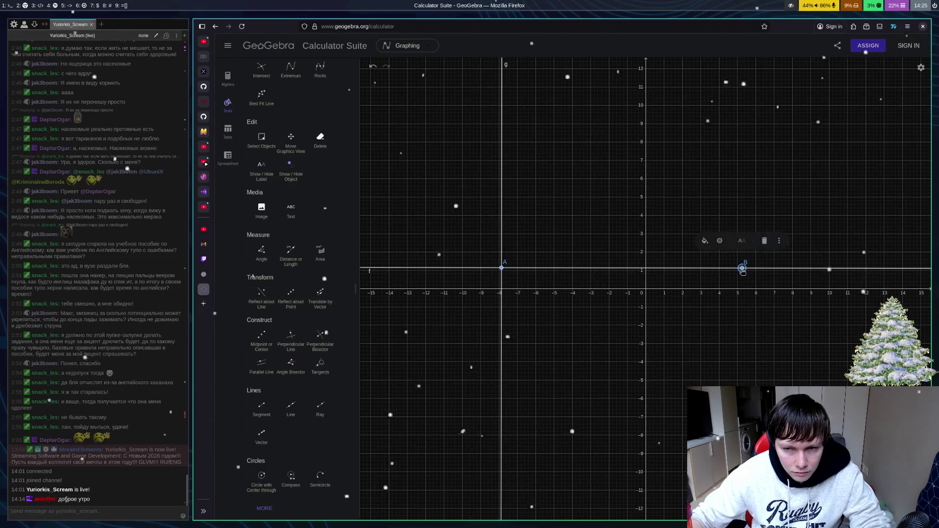
{"action": "left_click", "coordinate": [664, 271]}
{"action": "double_click", "coordinate": [743, 268]}
{"action": "key", "text": "Return"}
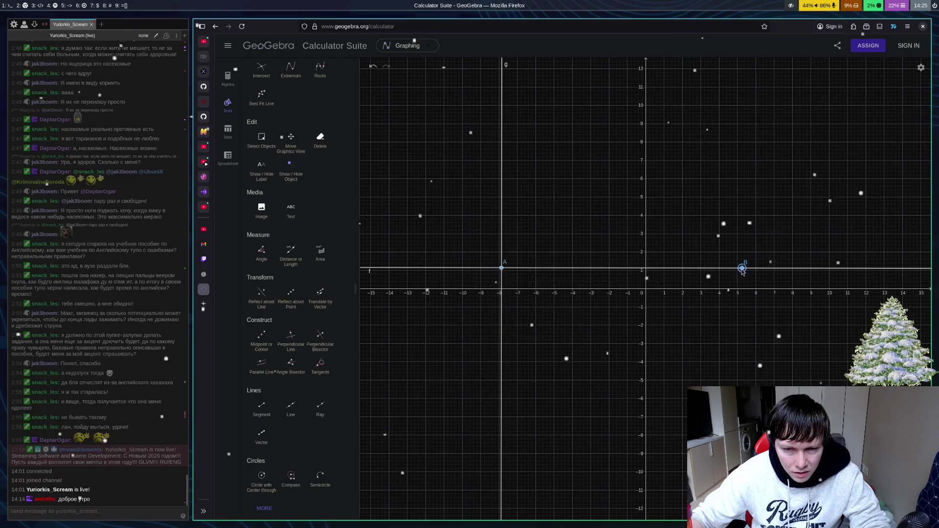
{"action": "double_click", "coordinate": [743, 268]}
{"action": "key", "text": "Return"}
Step: Add point C near (6, 4) and draw the perpendicular to line f through it
{"action": "left_click", "coordinate": [290, 337]}
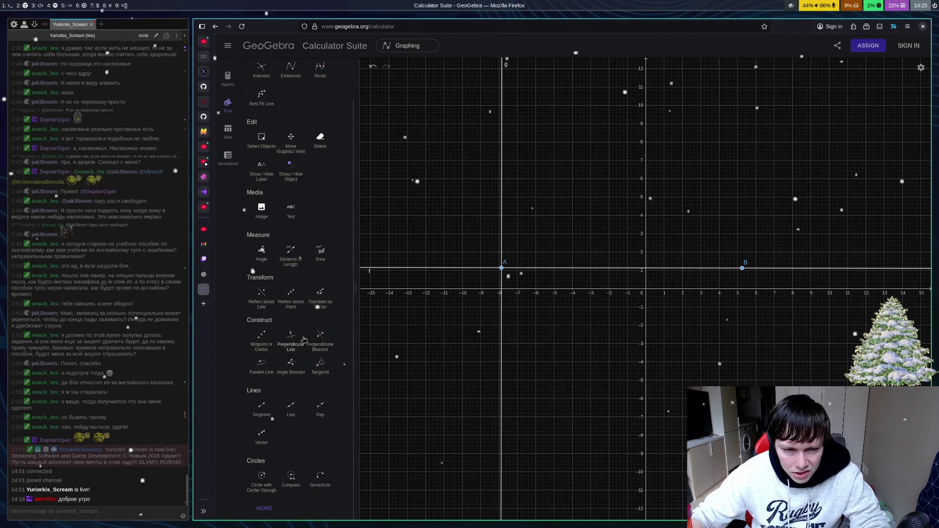
{"action": "key", "text": "Escape"}
{"action": "double_click", "coordinate": [742, 269]}
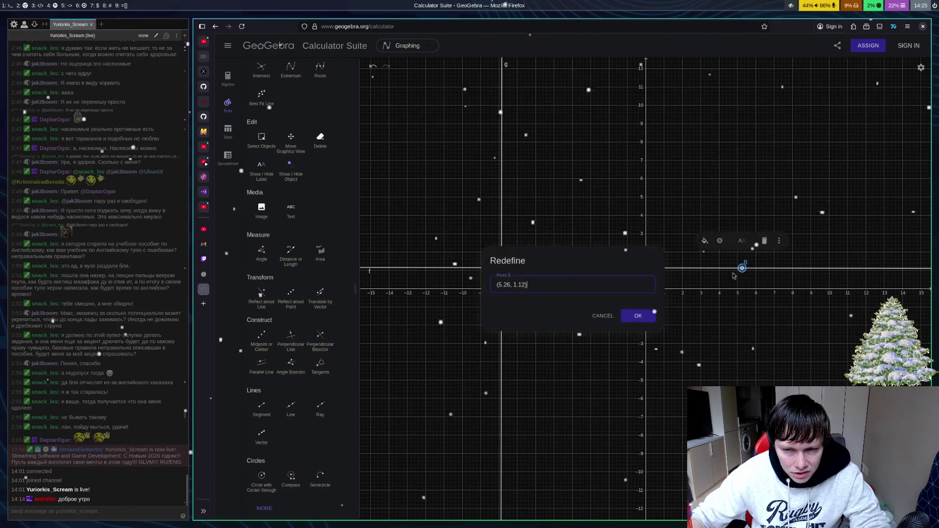
{"action": "left_click", "coordinate": [605, 316]}
{"action": "key", "text": "Escape"}
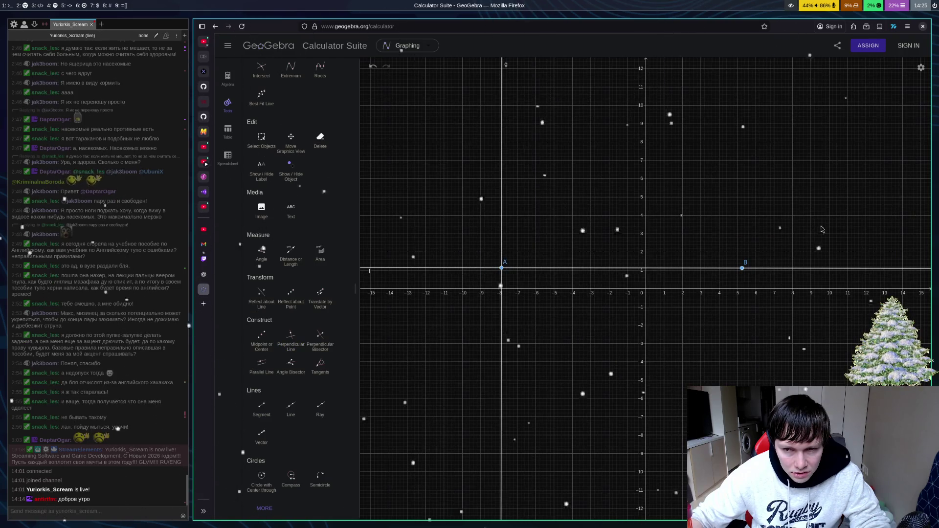
{"action": "left_click", "coordinate": [290, 336]}
{"action": "left_click", "coordinate": [752, 217]}
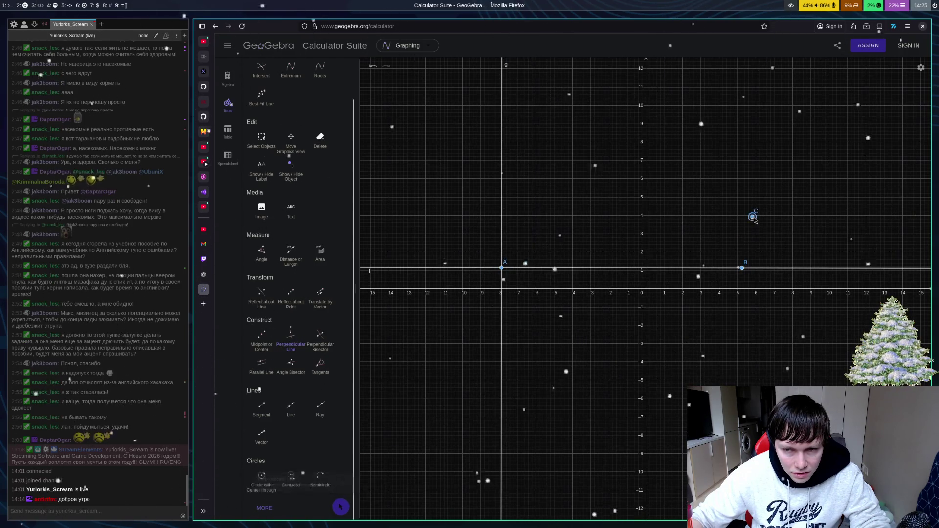
{"action": "left_click", "coordinate": [743, 270]}
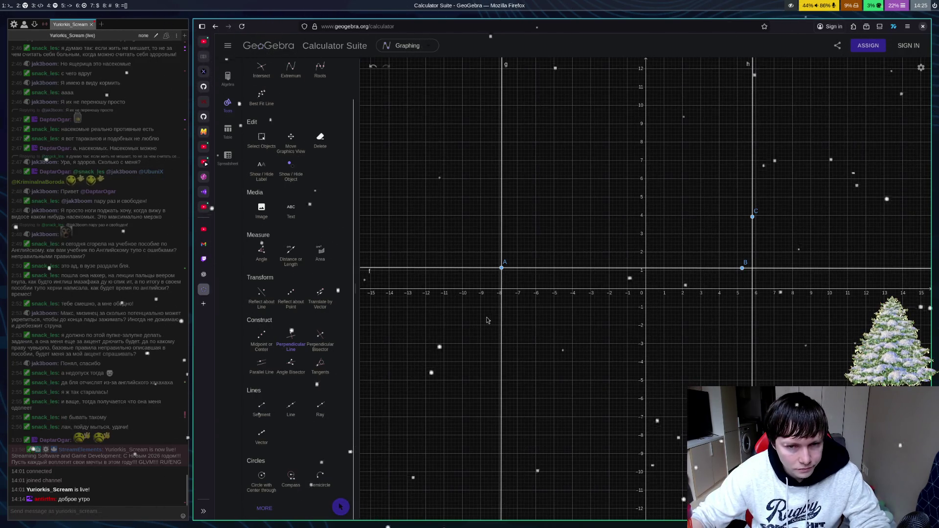
Step: Undo back to an empty graph and place a new line's first point near (-5, 3)
{"action": "key", "text": "ctrl+z"}
{"action": "key", "text": "ctrl+z"}
{"action": "key", "text": "ctrl+z"}
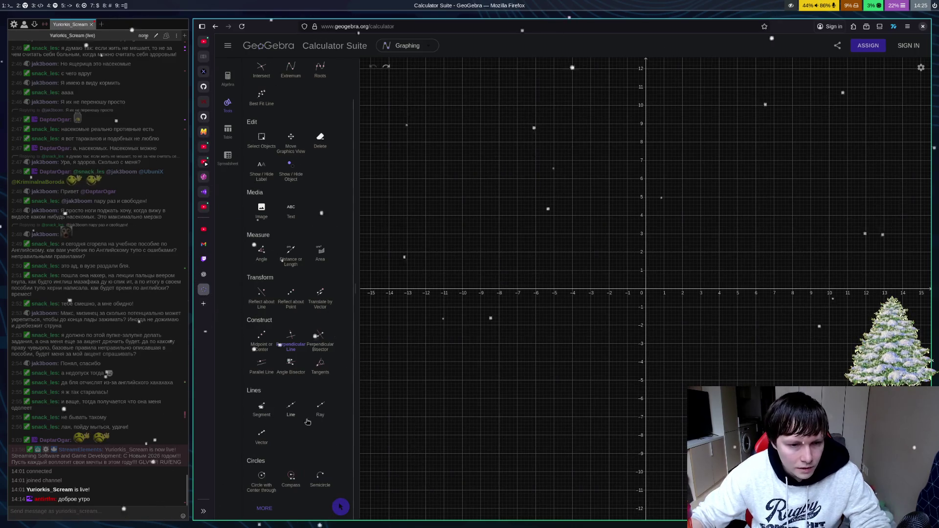
{"action": "left_click", "coordinate": [291, 407]}
{"action": "left_click", "coordinate": [556, 241]}
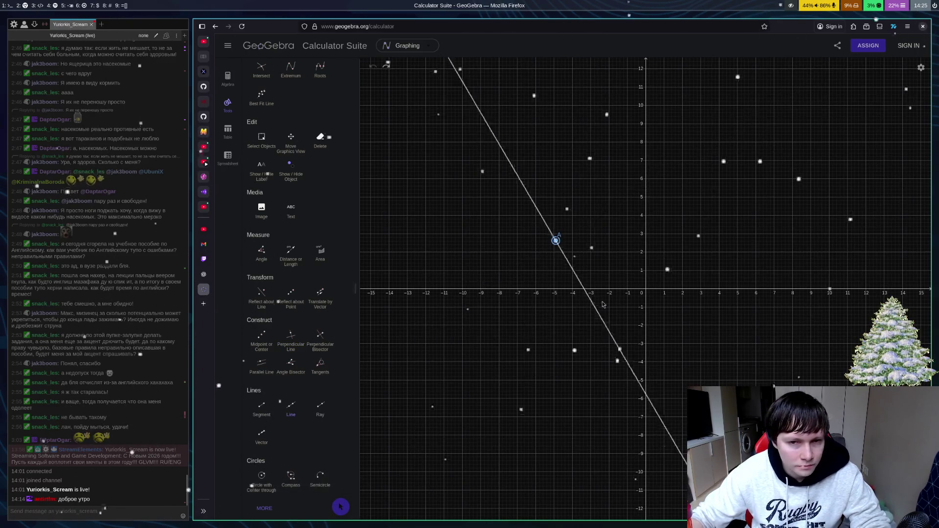
Step: Finish line f at B near (5.5, -1) and draw its perpendicular through A, discarding one through C
{"action": "left_click", "coordinate": [747, 310]}
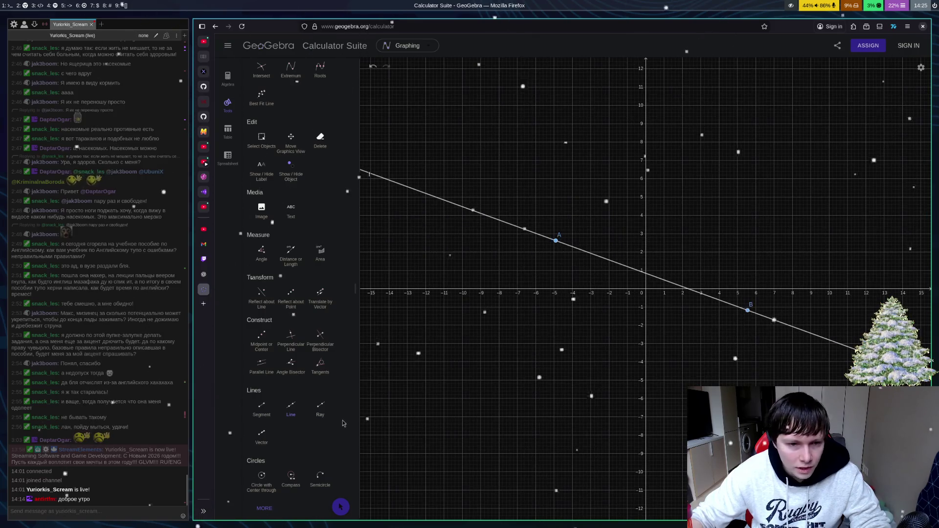
{"action": "left_click", "coordinate": [291, 337]}
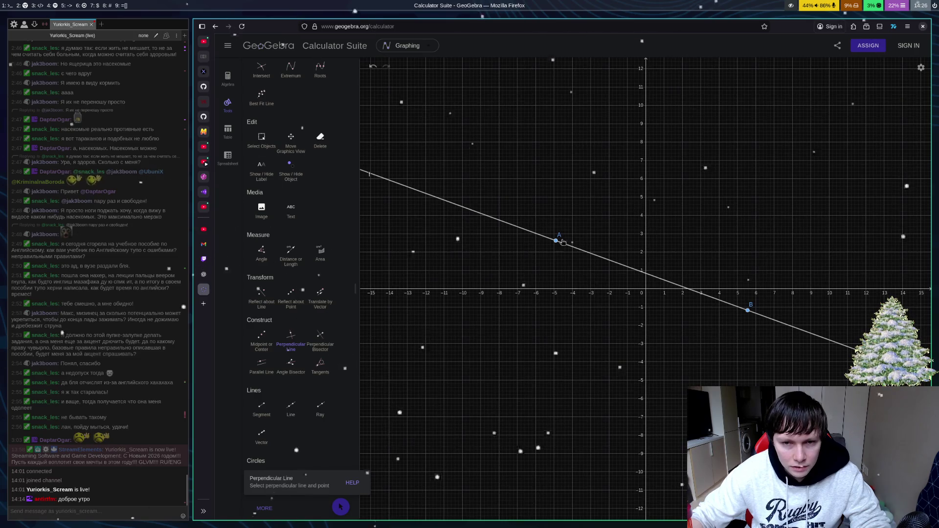
{"action": "left_click", "coordinate": [622, 197]}
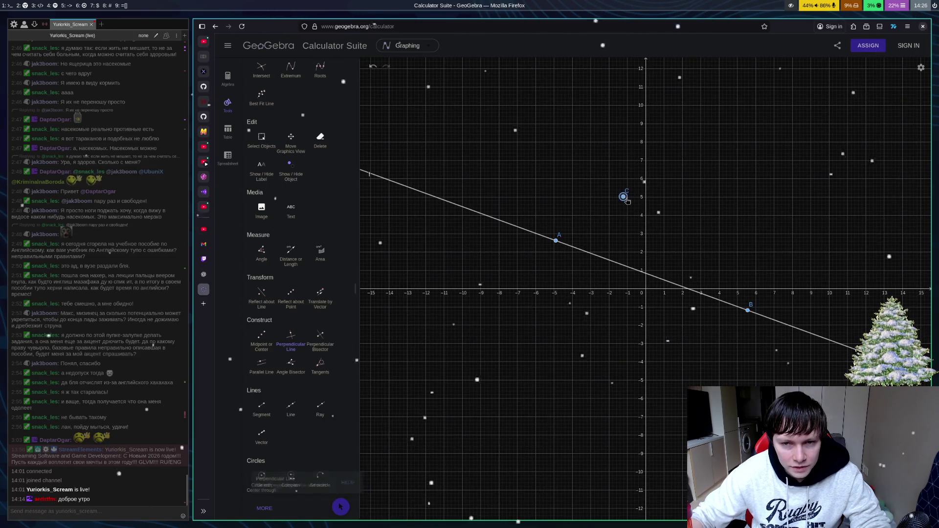
{"action": "left_click", "coordinate": [564, 247]}
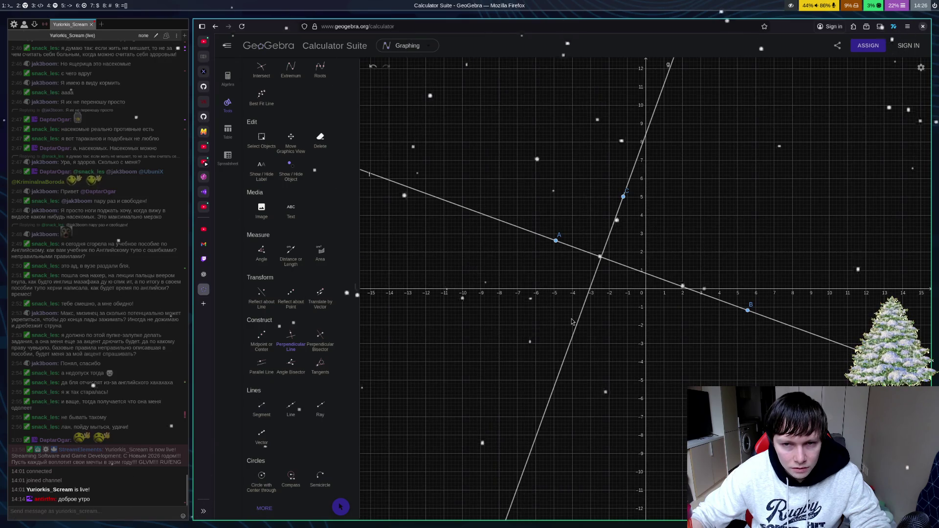
{"action": "key", "text": "ctrl+z"}
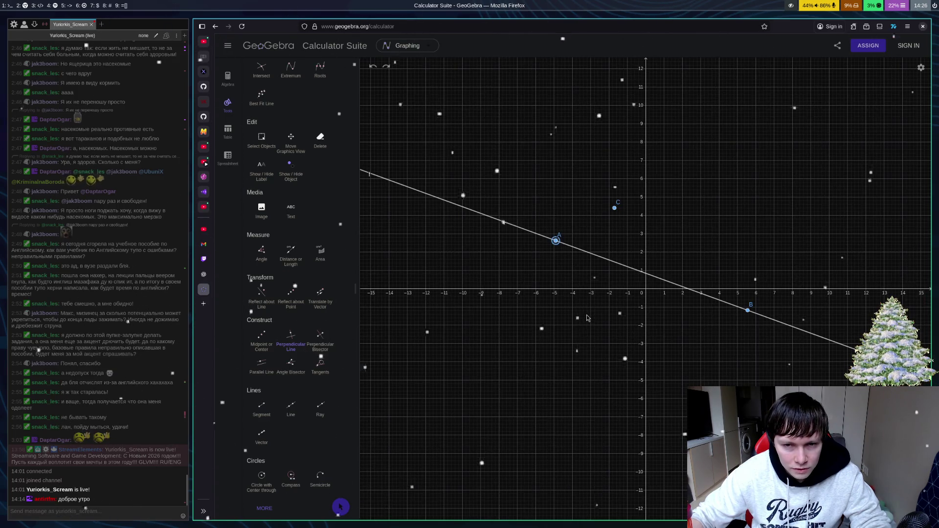
{"action": "left_click", "coordinate": [604, 262]}
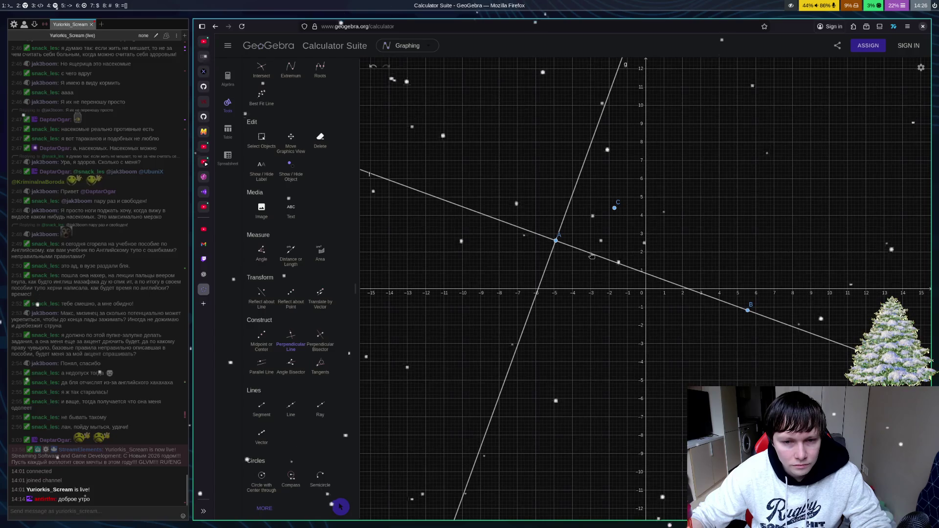
Step: Add perpendiculars to line f through points D, E, F, B and G
{"action": "left_click", "coordinate": [697, 293]}
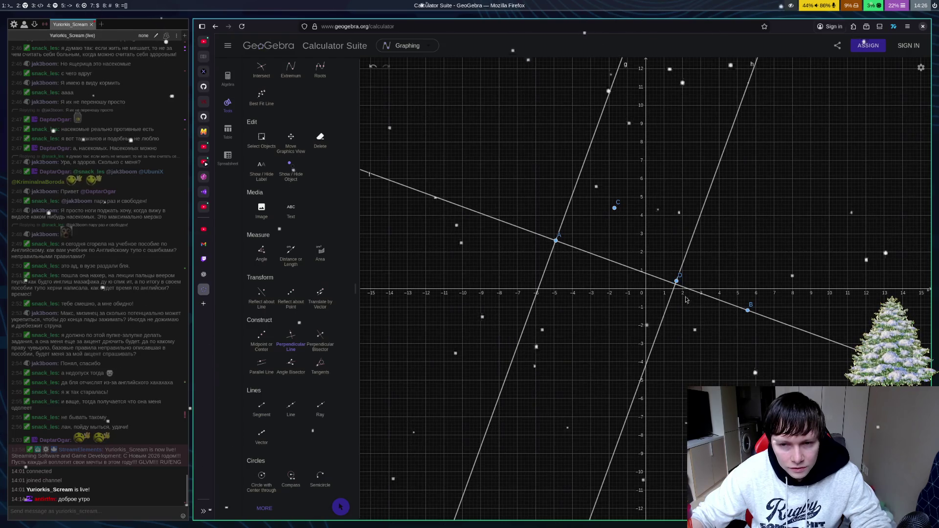
{"action": "left_click", "coordinate": [733, 307]}
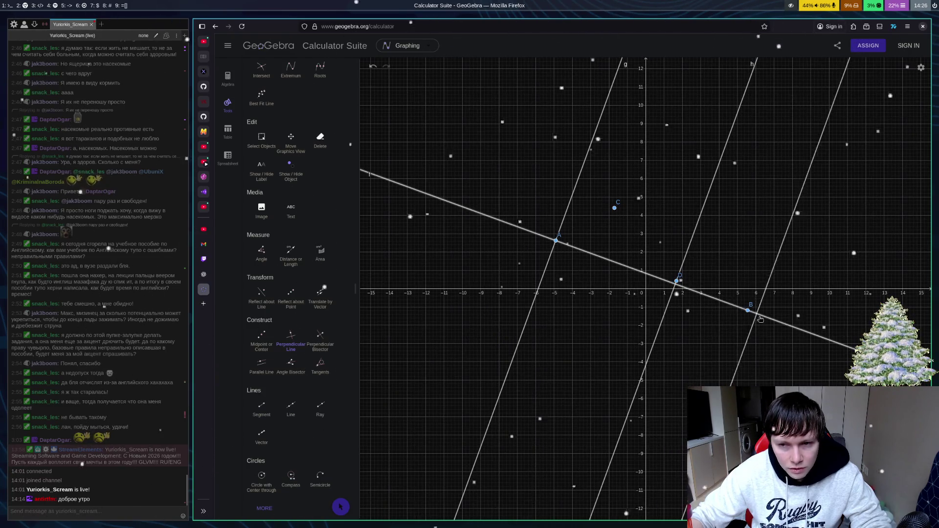
{"action": "left_click", "coordinate": [710, 298]}
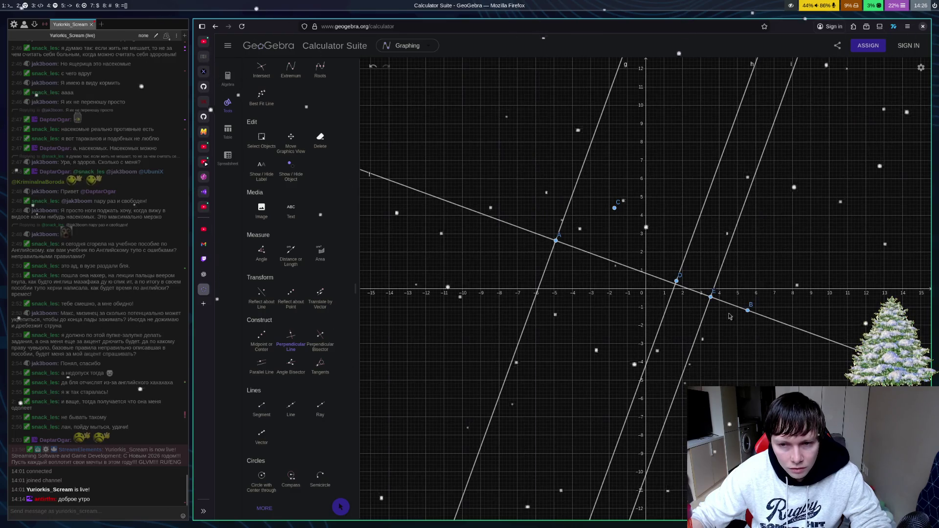
{"action": "left_click", "coordinate": [795, 331]}
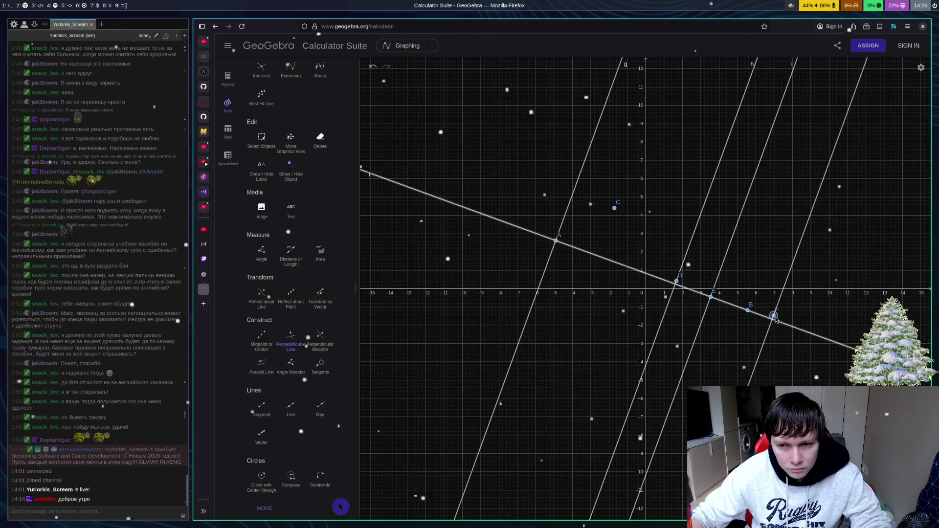
{"action": "left_click", "coordinate": [774, 316]}
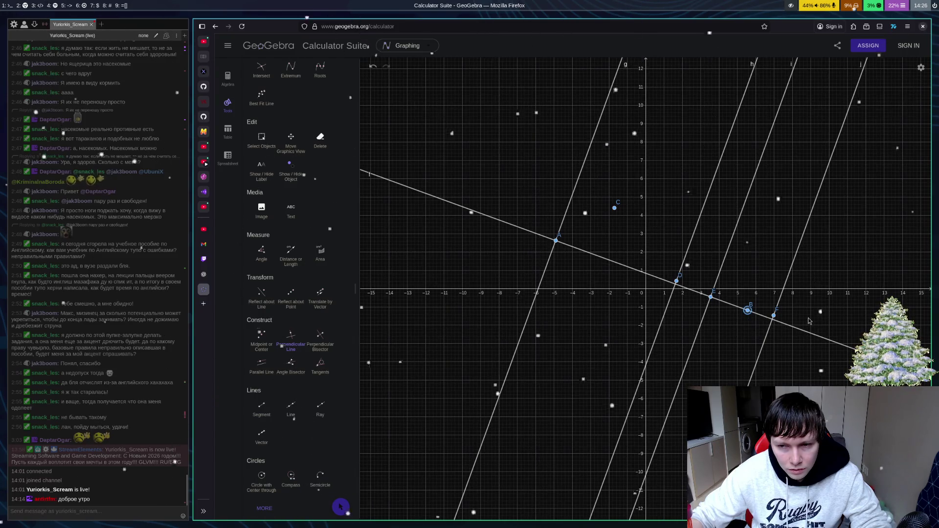
{"action": "left_click", "coordinate": [803, 332]}
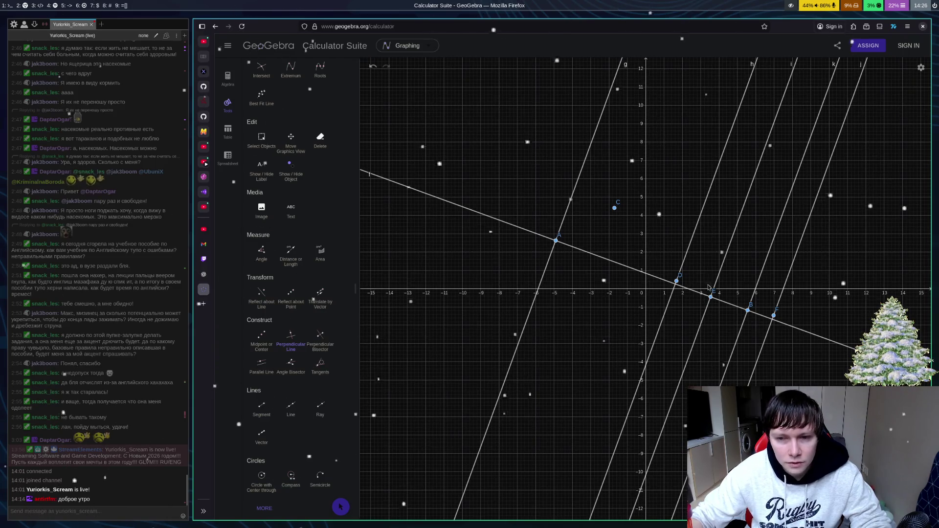
{"action": "left_click", "coordinate": [518, 230]}
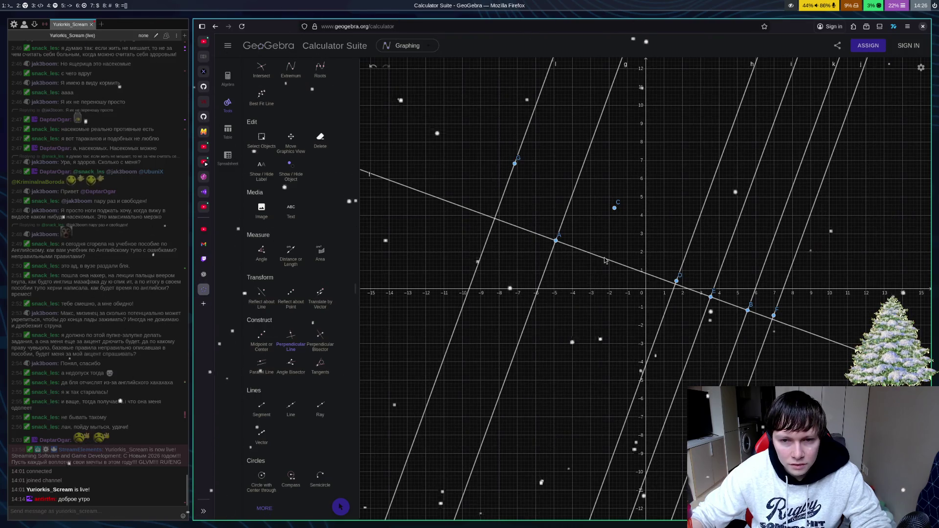
Step: Add one more perpendicular on line f, then undo every construction back to an empty graph
{"action": "left_click", "coordinate": [607, 260]}
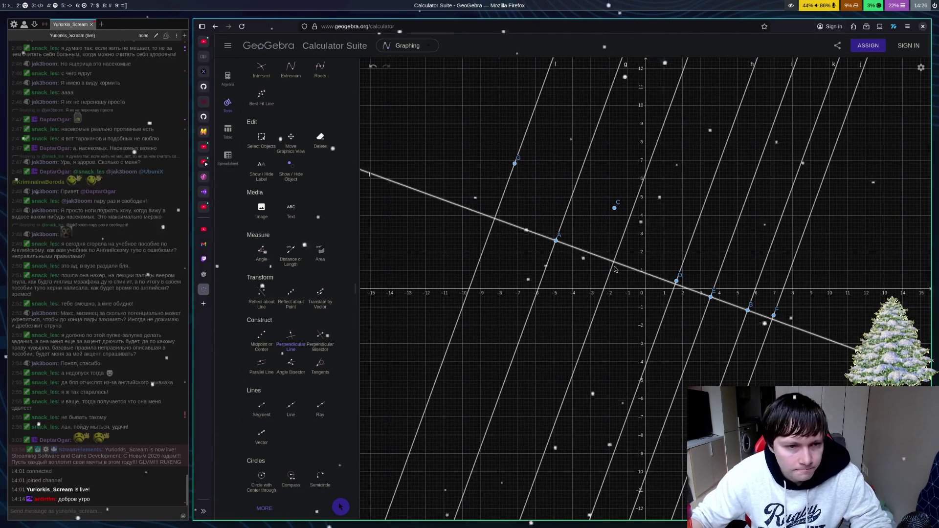
{"action": "left_click", "coordinate": [614, 268]}
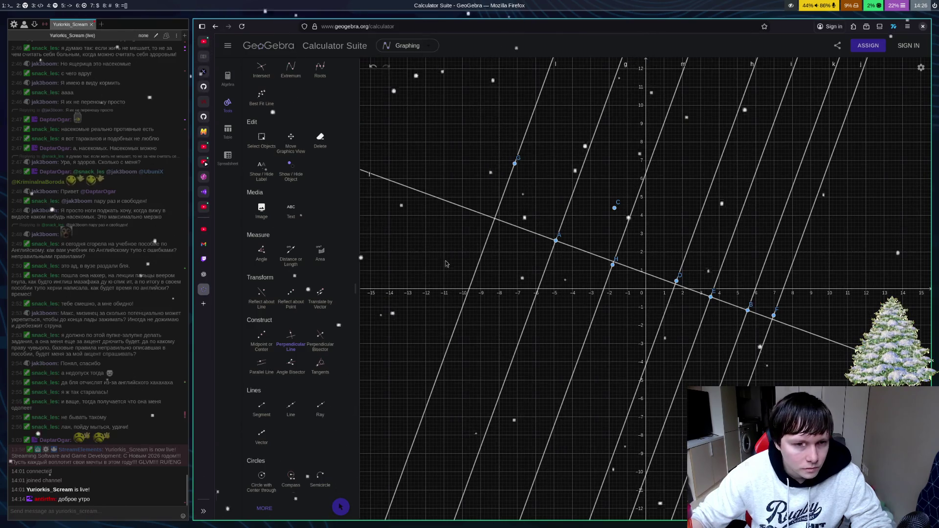
{"action": "key", "text": "ctrl+z"}
{"action": "key", "text": "ctrl+z"}
{"action": "key", "text": "ctrl+z"}
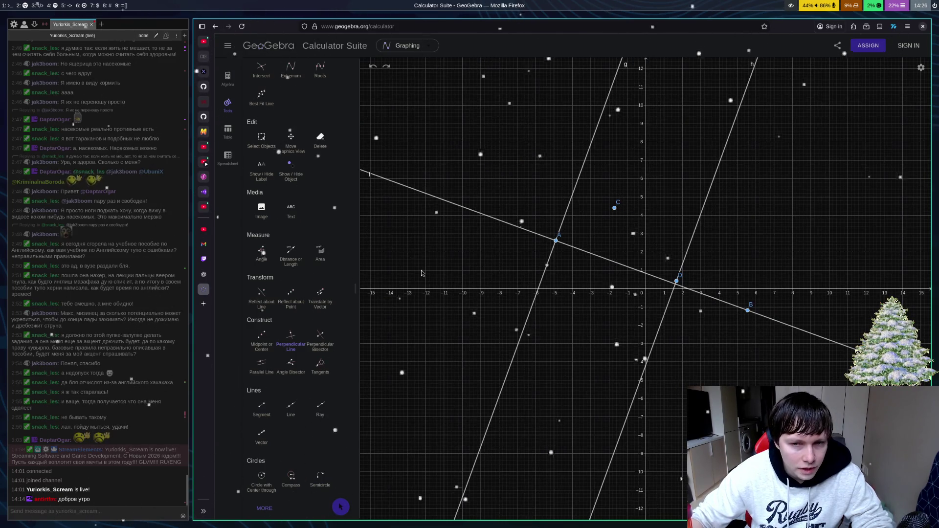
{"action": "left_click", "coordinate": [291, 250]}
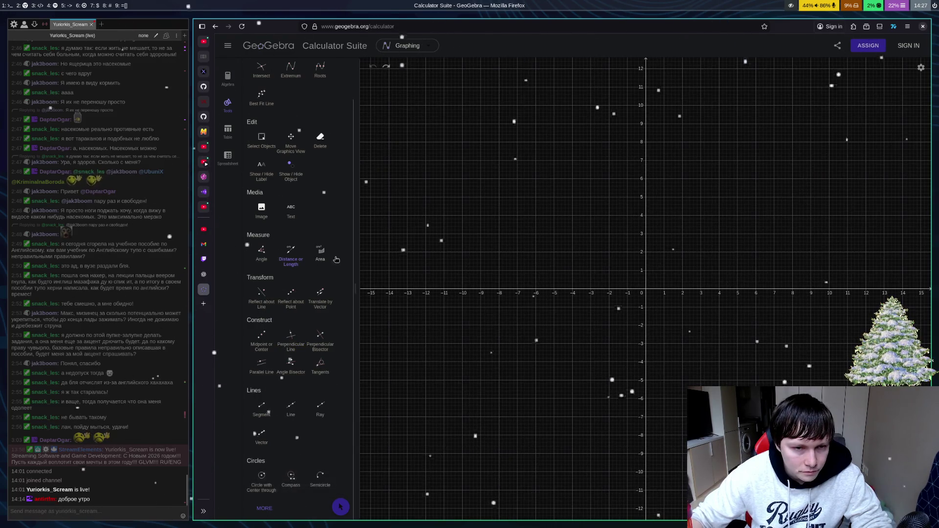
{"action": "left_click", "coordinate": [259, 260]}
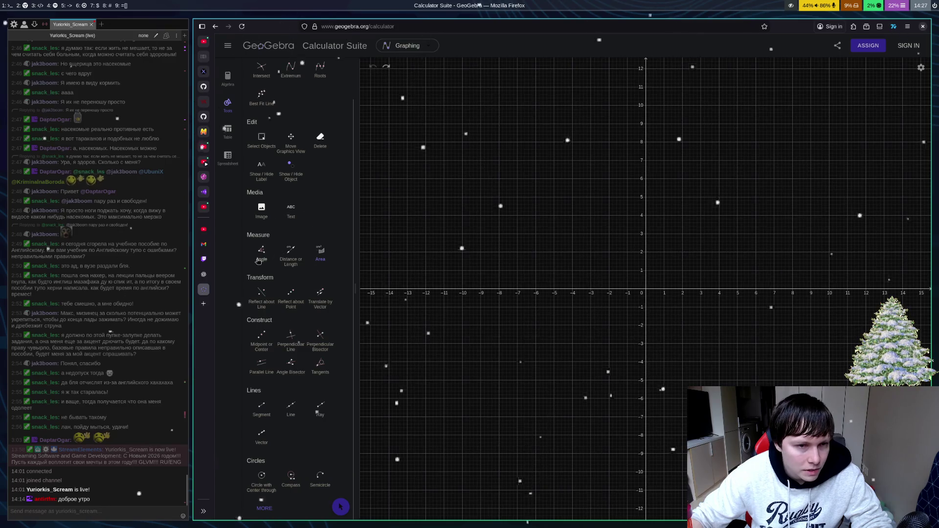
{"action": "left_click", "coordinate": [500, 204]}
{"action": "left_click", "coordinate": [535, 238]}
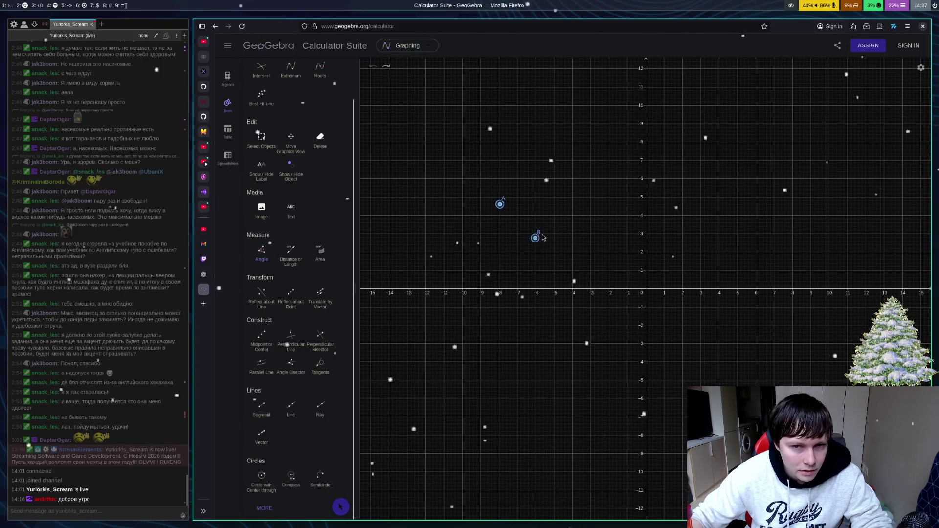
{"action": "left_click", "coordinate": [561, 205]}
{"action": "left_click", "coordinate": [601, 210]}
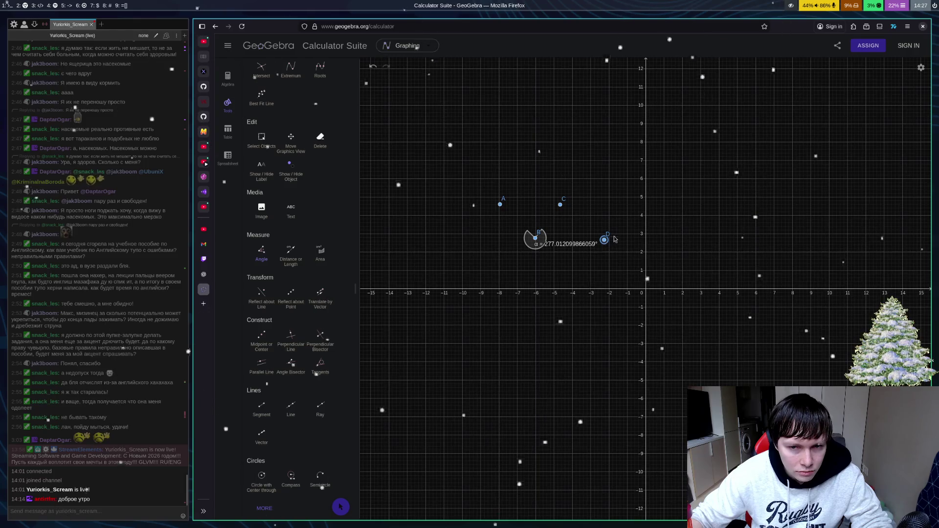
{"action": "left_click", "coordinate": [605, 211]}
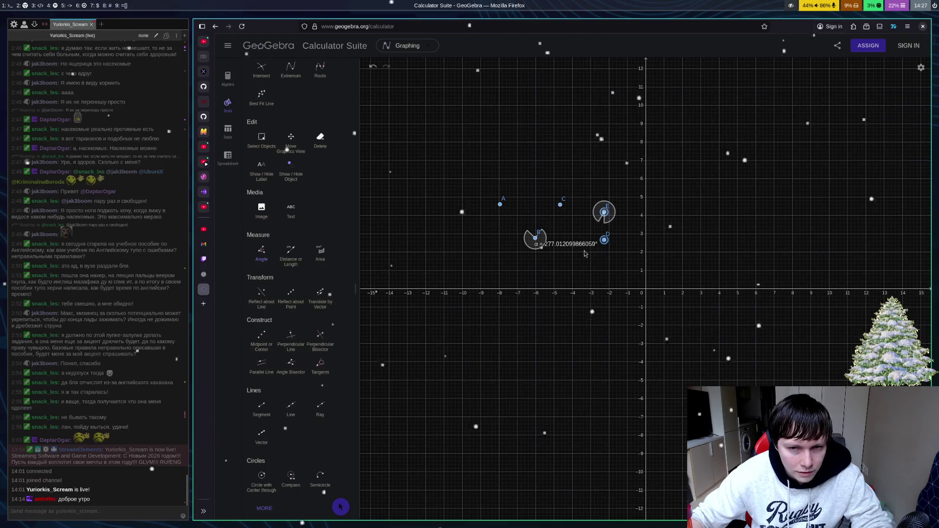
{"action": "left_click", "coordinate": [561, 211]}
{"action": "left_click", "coordinate": [574, 167]}
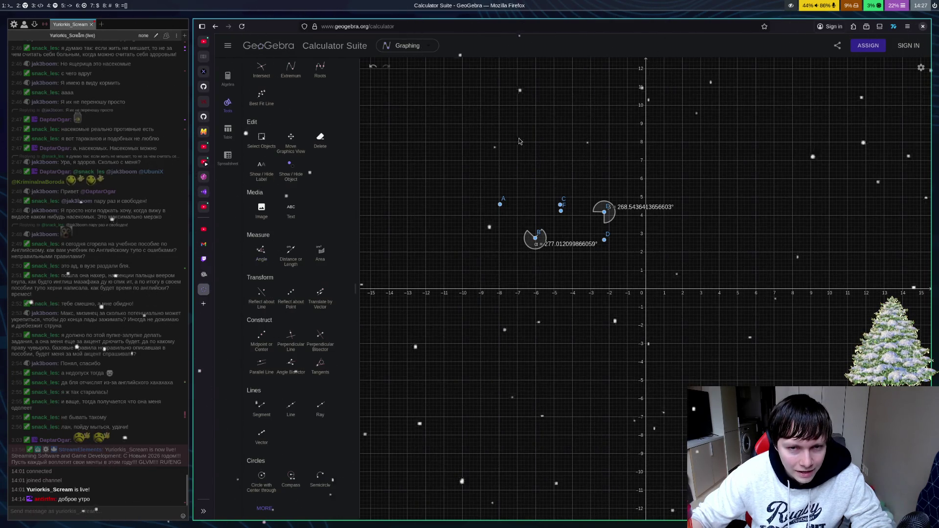
{"action": "key", "text": "Escape"}
{"action": "left_click_drag", "start_coordinate": [524, 226], "coordinate": [543, 226]}
{"action": "key", "text": "ctrl+z"}
{"action": "key", "text": "ctrl+z"}
{"action": "key", "text": "ctrl+z"}
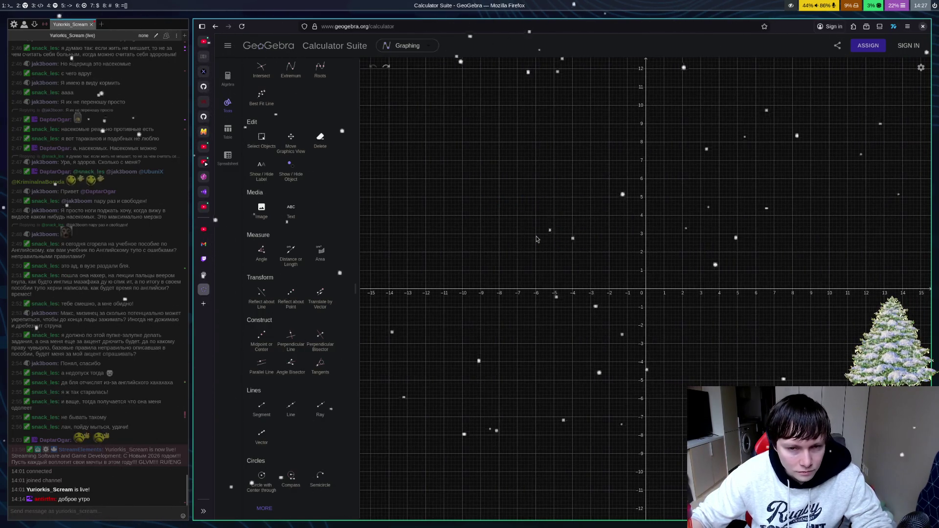
{"action": "left_click", "coordinate": [261, 250]}
{"action": "left_click", "coordinate": [485, 238]}
{"action": "mouse_move", "coordinate": [485, 238]}
{"action": "left_mouse_down"}
{"action": "mouse_move", "coordinate": [501, 215]}
{"action": "mouse_move", "coordinate": [509, 245]}
{"action": "mouse_move", "coordinate": [546, 237]}
{"action": "mouse_move", "coordinate": [541, 246]}
{"action": "left_mouse_up"}
{"action": "left_click", "coordinate": [523, 232]}
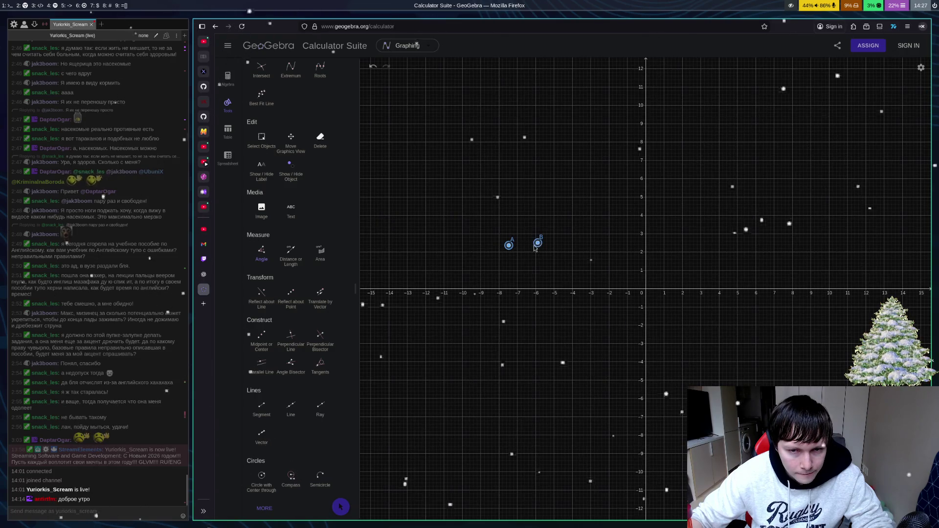
{"action": "left_click", "coordinate": [537, 243]}
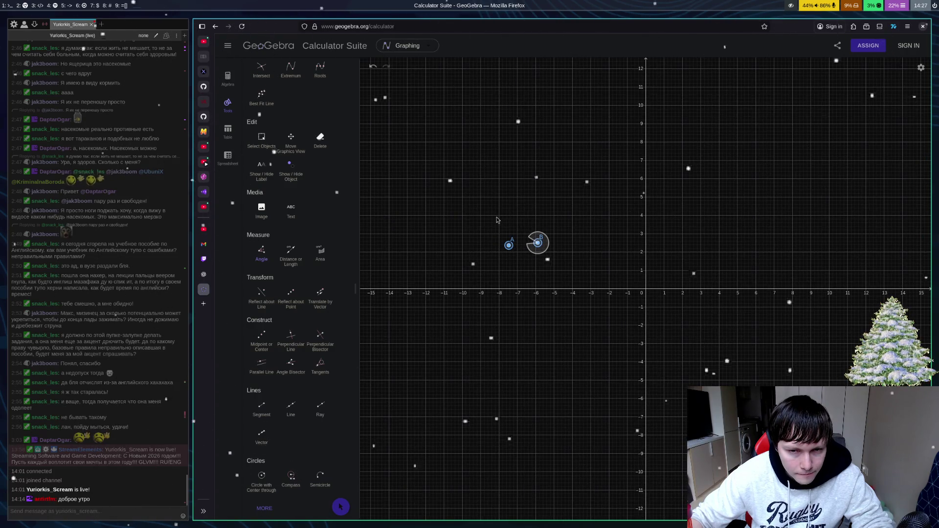
{"action": "left_click", "coordinate": [572, 213]}
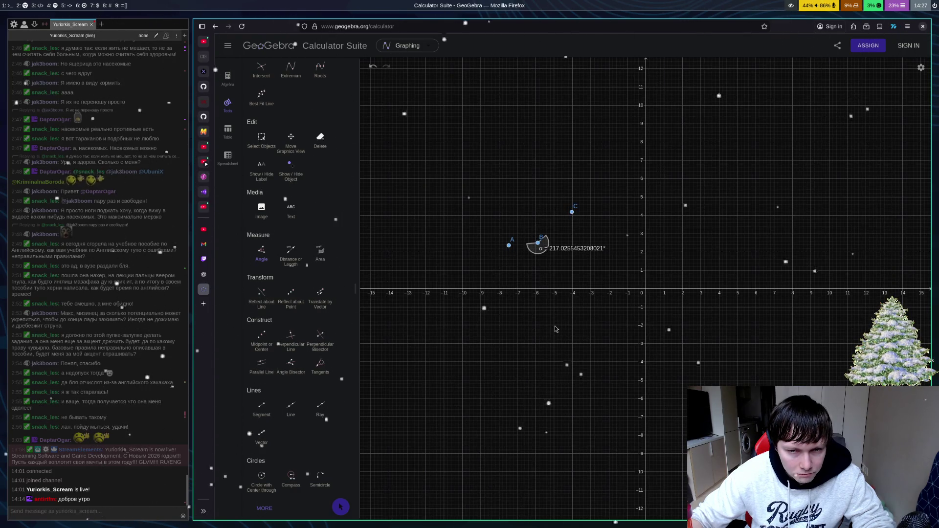
{"action": "key", "text": "ctrl+z"}
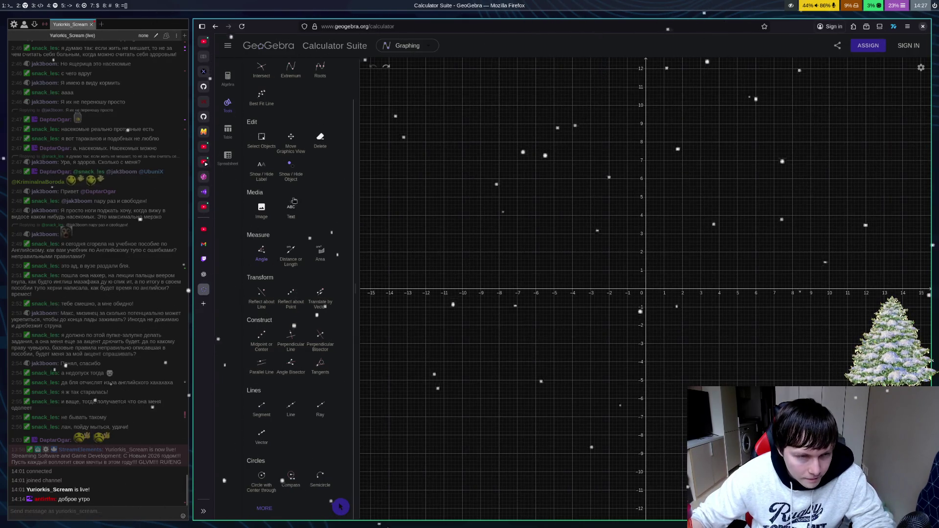
{"action": "scroll", "coordinate": [266, 87], "scroll_direction": "up", "scroll_amount": 2}
Step: Pan the graph so the origin sits lower left, then try the Ray and Vector tools
{"action": "left_click", "coordinate": [261, 87]}
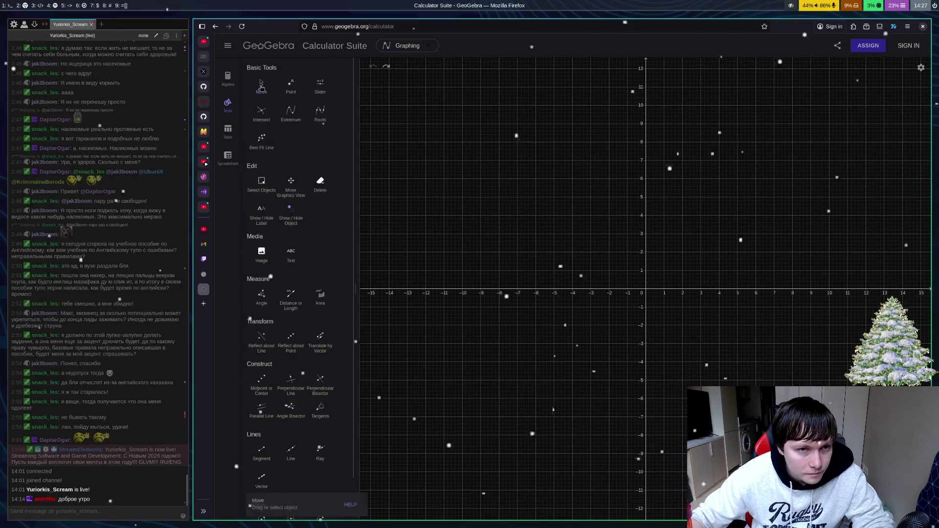
{"action": "left_click_drag", "start_coordinate": [587, 244], "coordinate": [477, 279]}
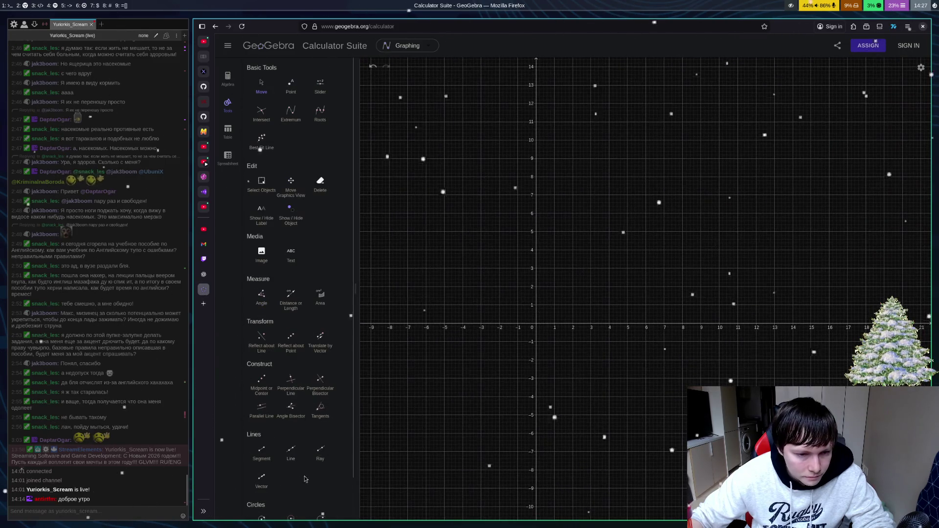
{"action": "left_click", "coordinate": [331, 461]}
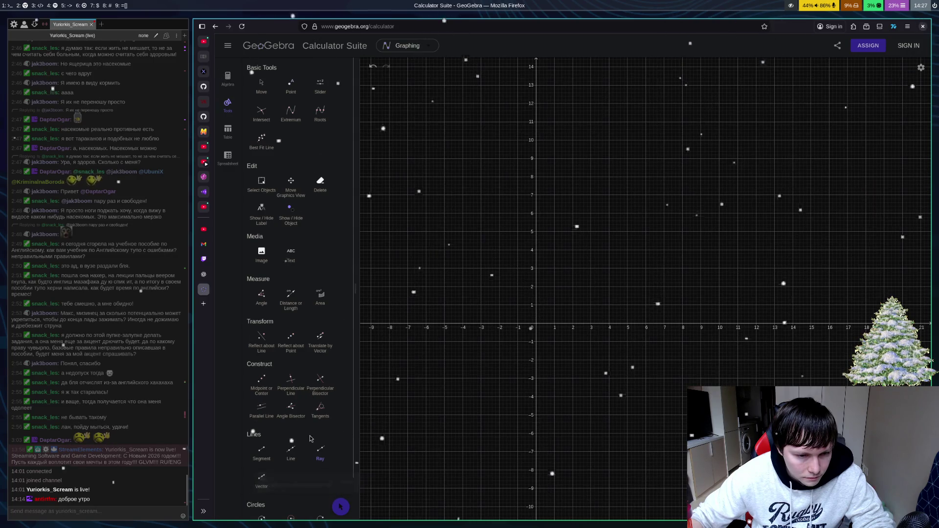
{"action": "left_click", "coordinate": [261, 479]}
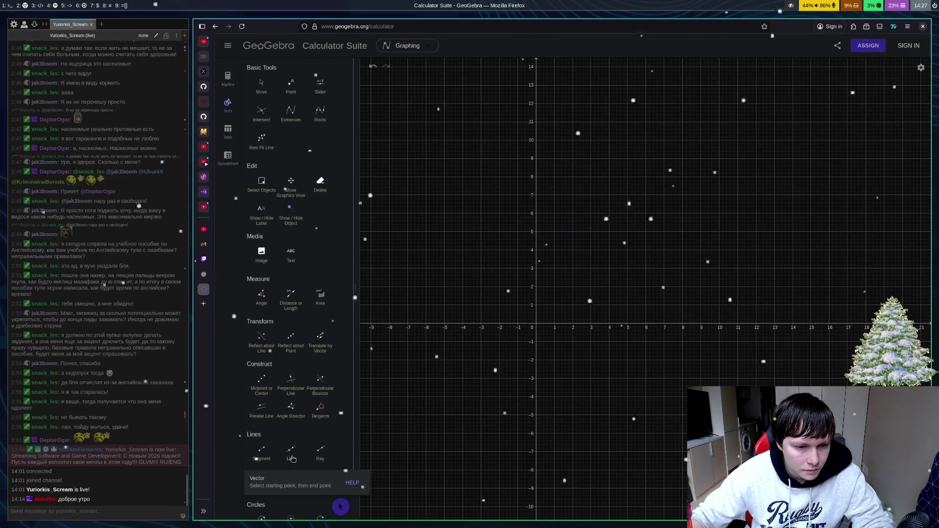
Step: Start a segment, then undo it so the graph holds no objects
{"action": "left_click", "coordinate": [261, 451]}
{"action": "left_click", "coordinate": [595, 268]}
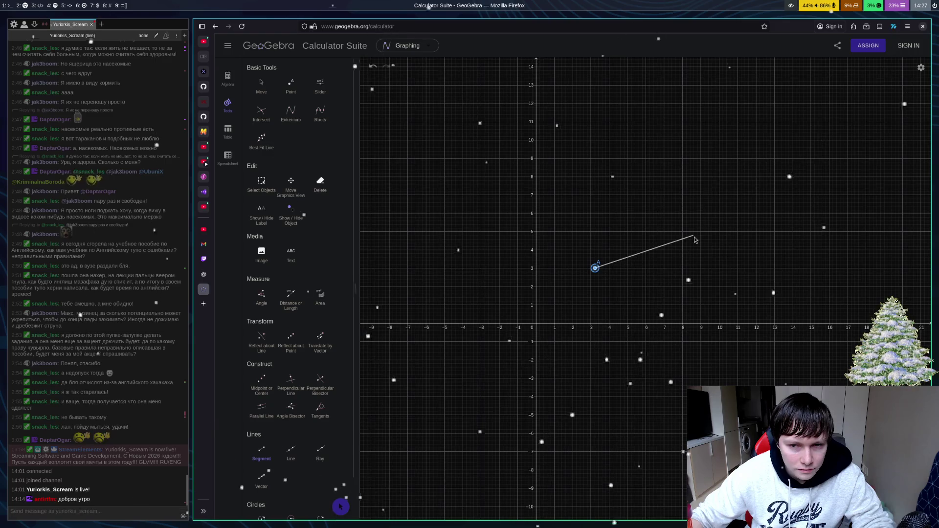
{"action": "key", "text": "ctrl+z"}
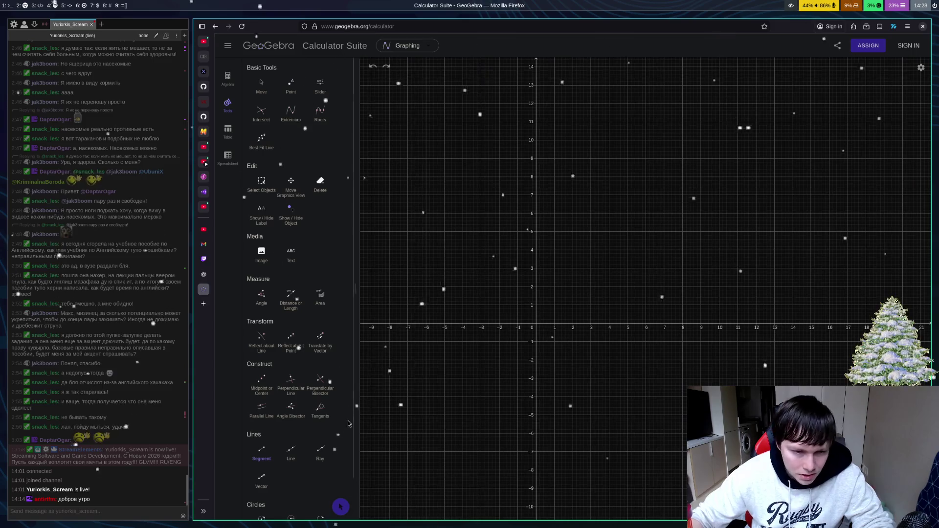
{"action": "left_click", "coordinate": [293, 417]}
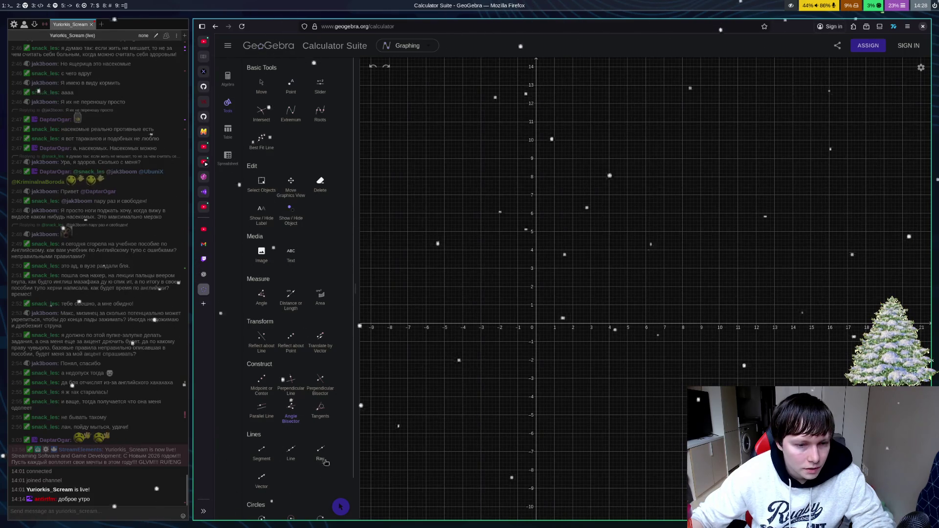
Step: Draw a two-point line from the origin to B at (7, 7), then try Ray and Vector
{"action": "left_click", "coordinate": [292, 452]}
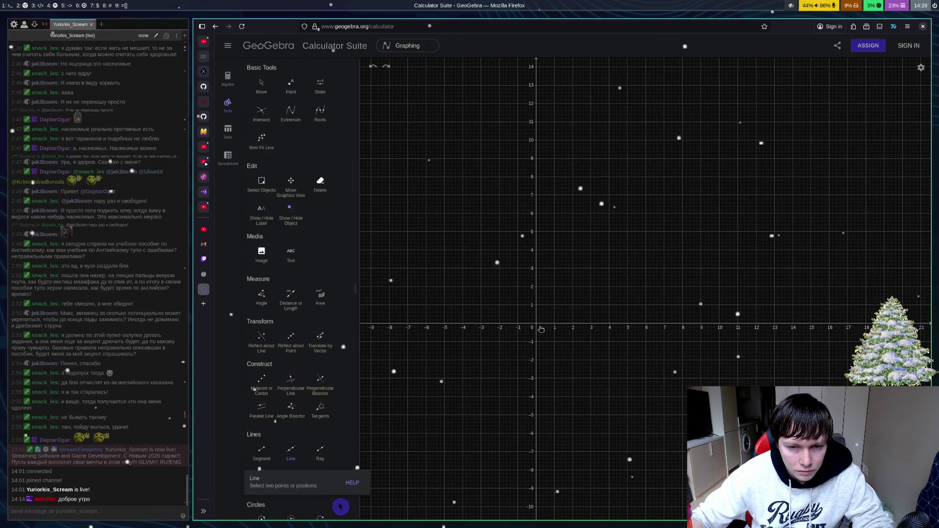
{"action": "left_click", "coordinate": [537, 326]}
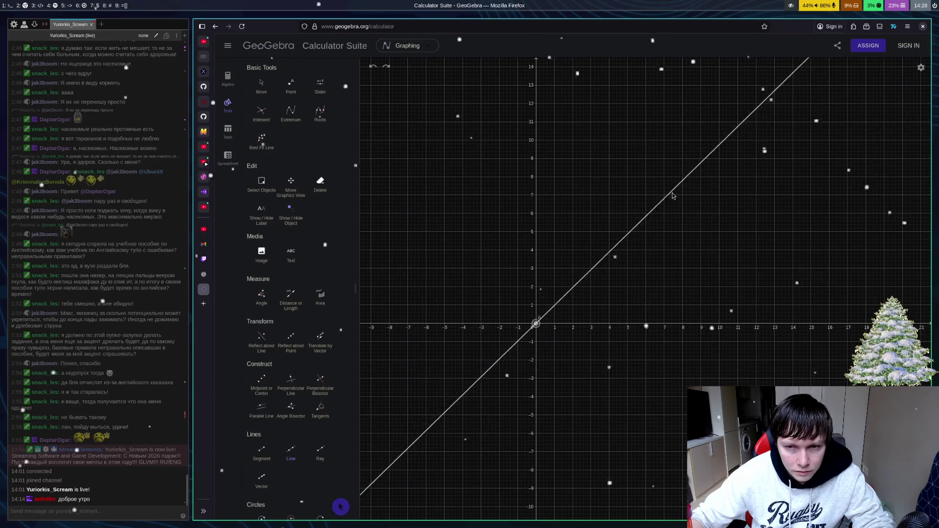
{"action": "left_click", "coordinate": [665, 195]}
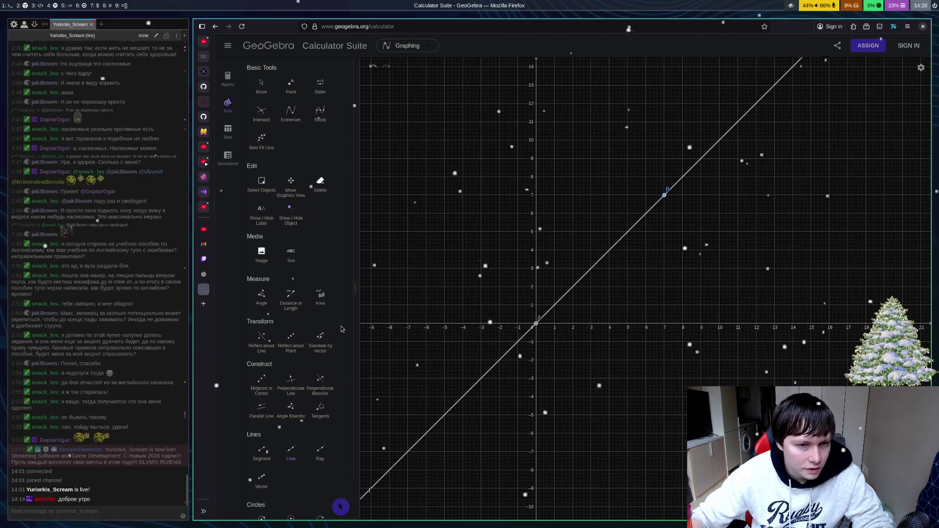
{"action": "left_click", "coordinate": [320, 451]}
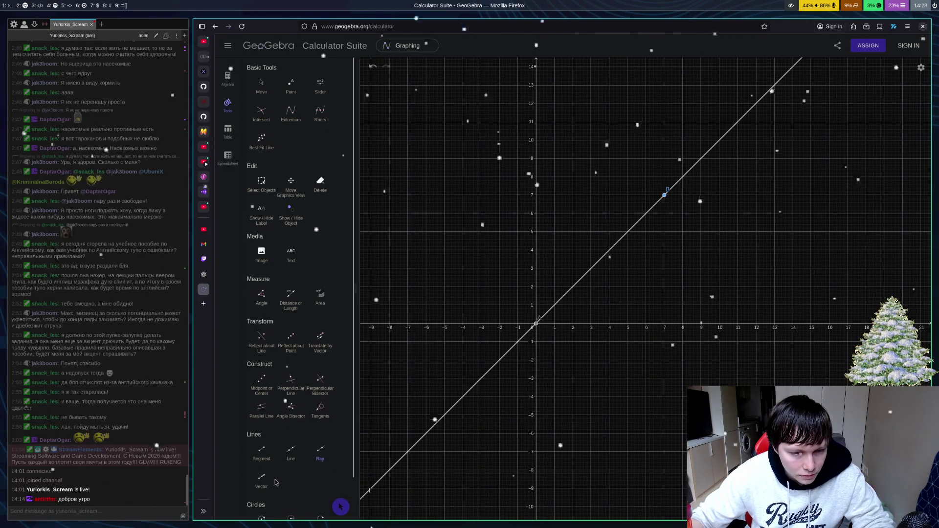
{"action": "left_click", "coordinate": [261, 478]}
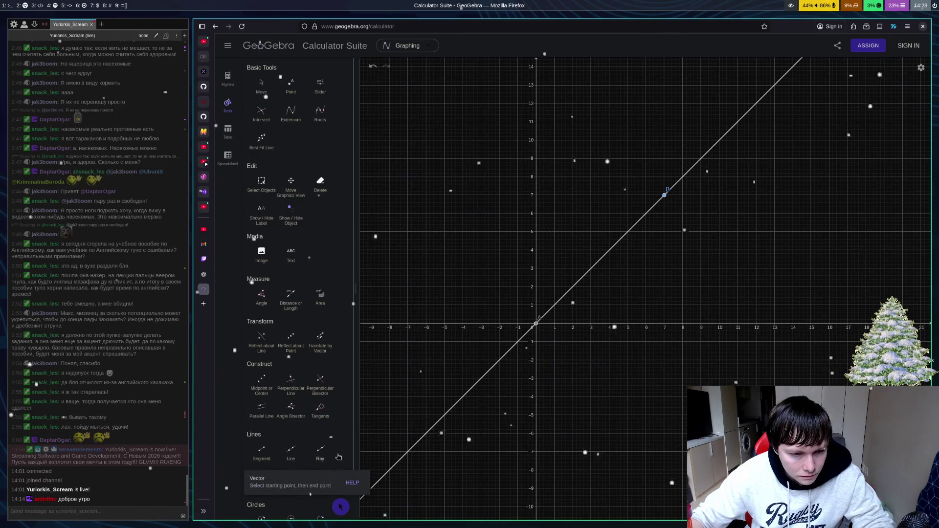
Step: Try the Ray, Vector and Segment tools without drawing anything
{"action": "left_click", "coordinate": [320, 452]}
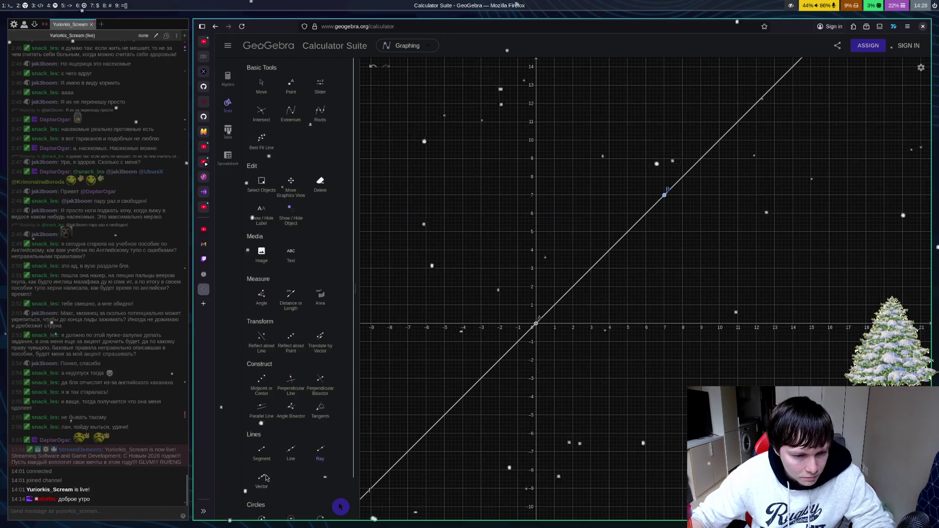
{"action": "left_click", "coordinate": [261, 480]}
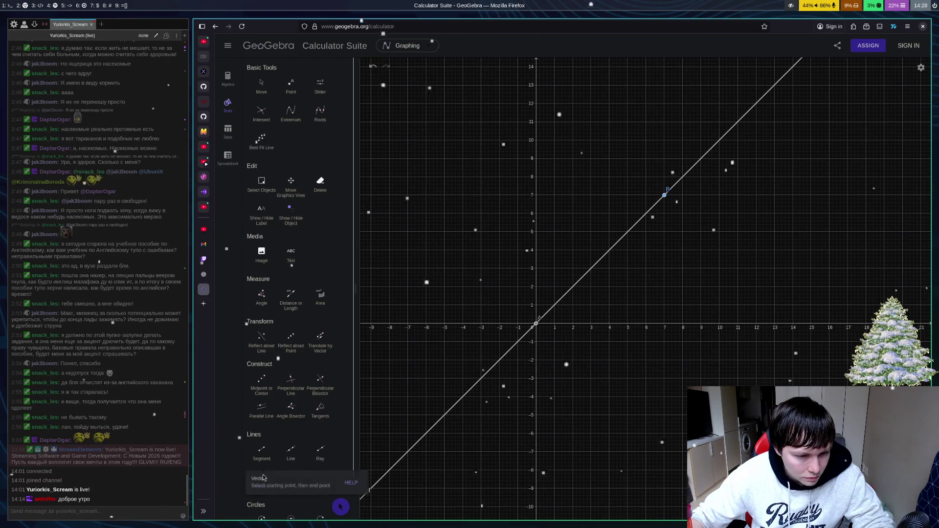
{"action": "scroll", "coordinate": [274, 442], "scroll_direction": "down", "scroll_amount": 1}
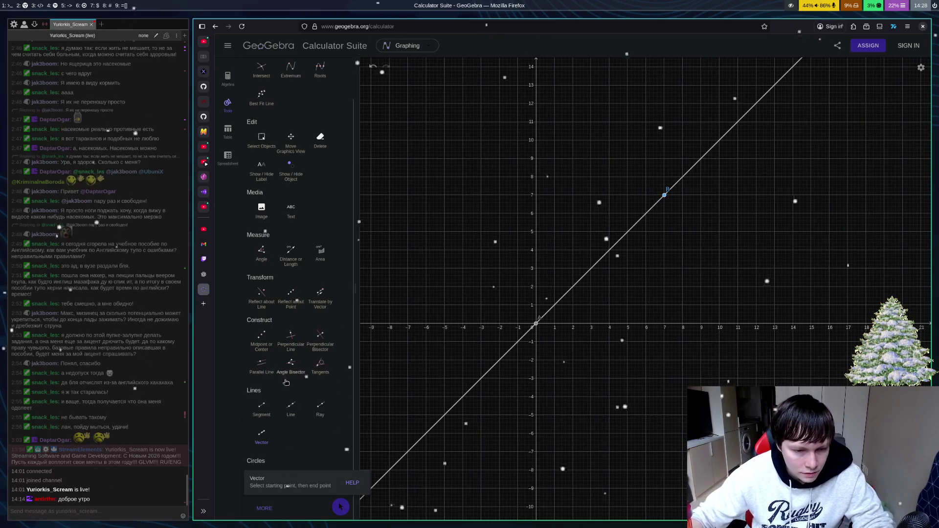
{"action": "left_click", "coordinate": [346, 515]}
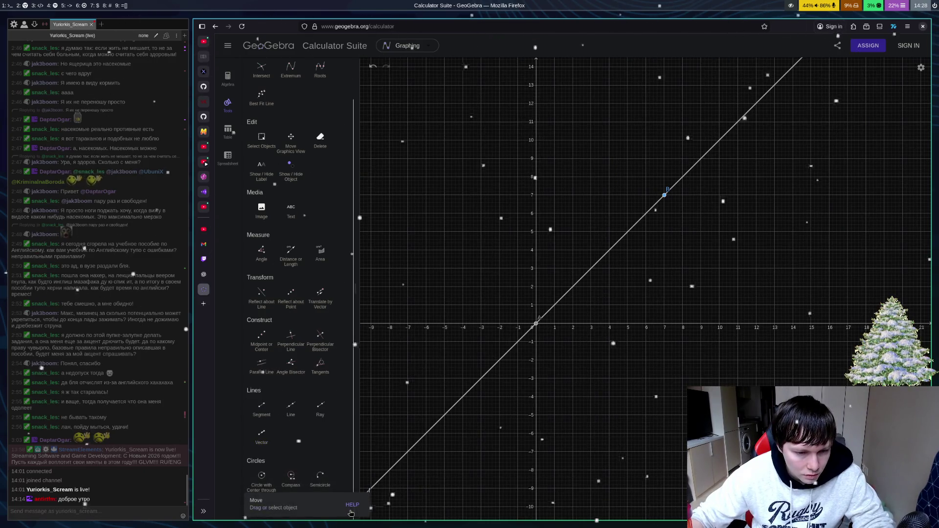
{"action": "left_click", "coordinate": [261, 406]}
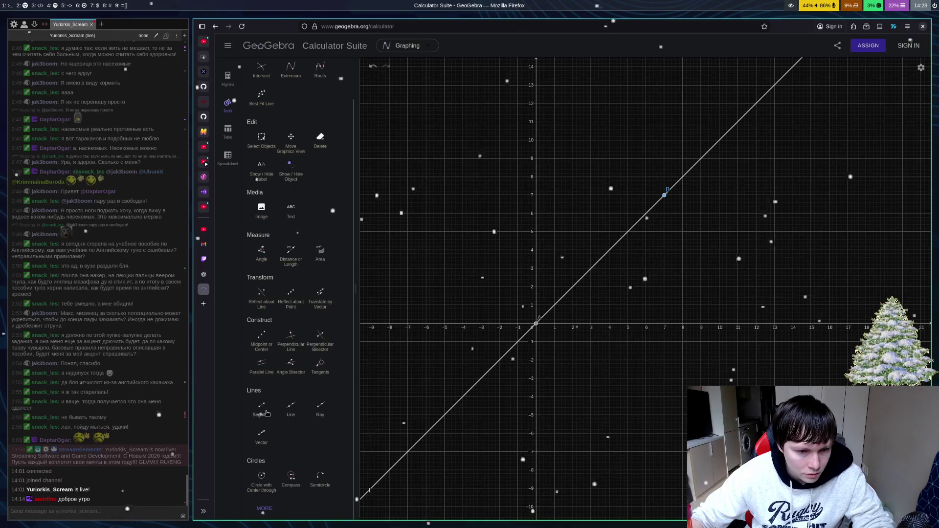
{"action": "scroll", "coordinate": [309, 184], "scroll_direction": "up", "scroll_amount": 2}
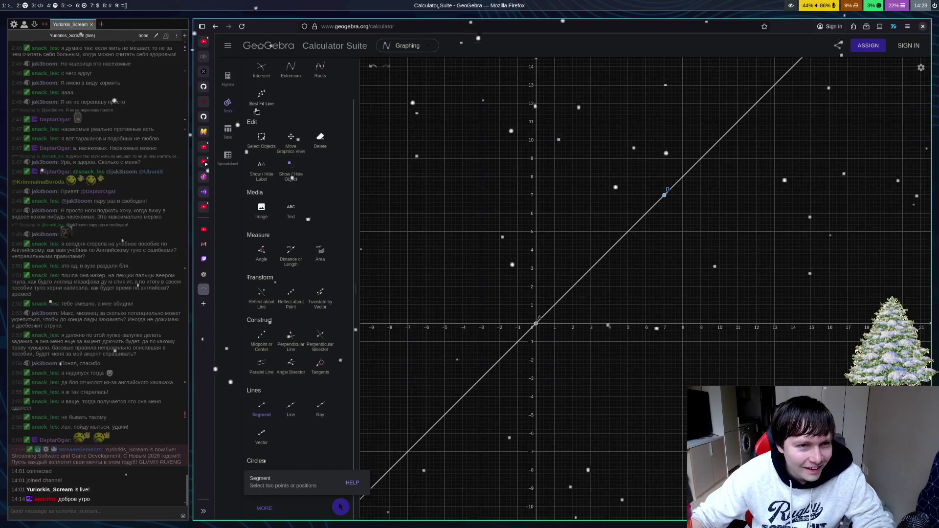
Step: Drag the view to recentre the origin and the diagonal line through B
{"action": "left_click", "coordinate": [262, 93]}
{"action": "scroll", "coordinate": [294, 195], "scroll_direction": "down", "scroll_amount": 2}
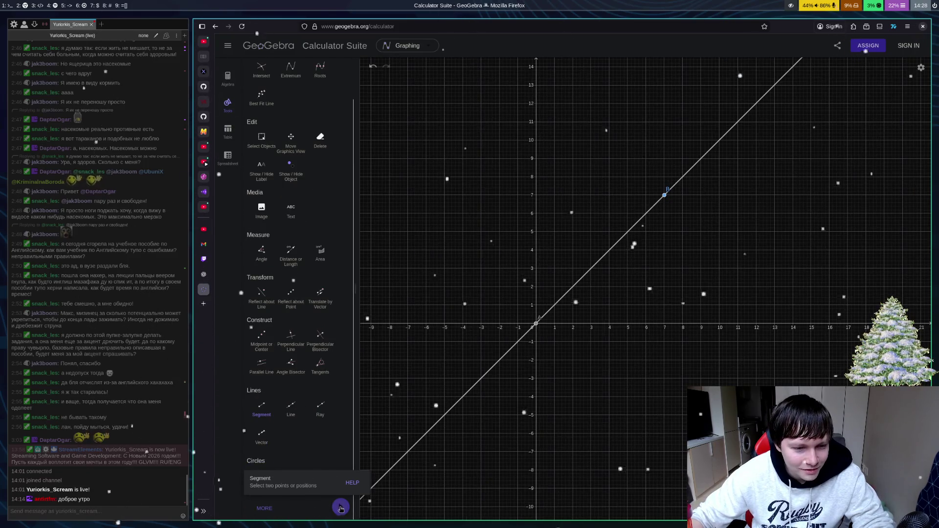
{"action": "mouse_move", "coordinate": [587, 386]}
{"action": "left_mouse_down"}
{"action": "mouse_move", "coordinate": [543, 401]}
{"action": "mouse_move", "coordinate": [753, 408]}
{"action": "mouse_move", "coordinate": [542, 402]}
{"action": "left_mouse_up"}
{"action": "left_click", "coordinate": [273, 446]}
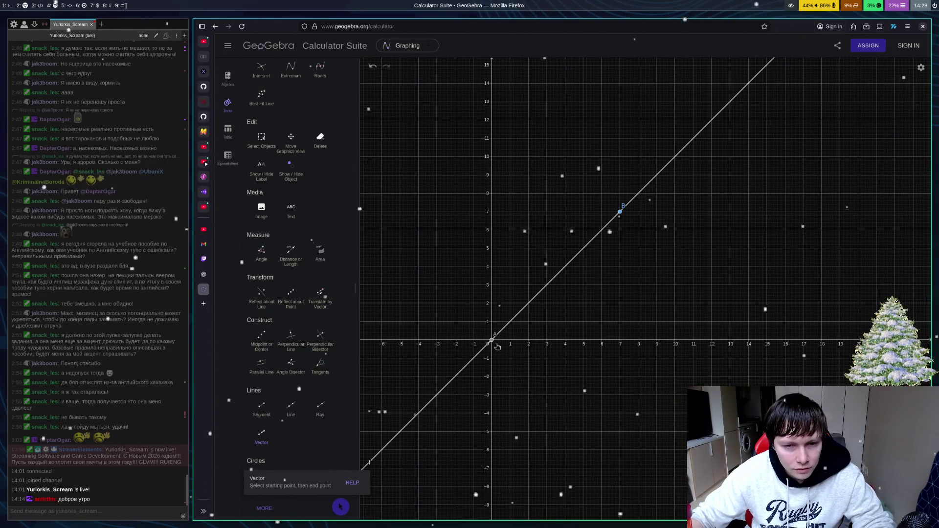
Step: Draw vector u from the origin to C near (4.5, 1.5), then a vector from (0, 1) to (2, 1)
{"action": "left_click", "coordinate": [493, 342]}
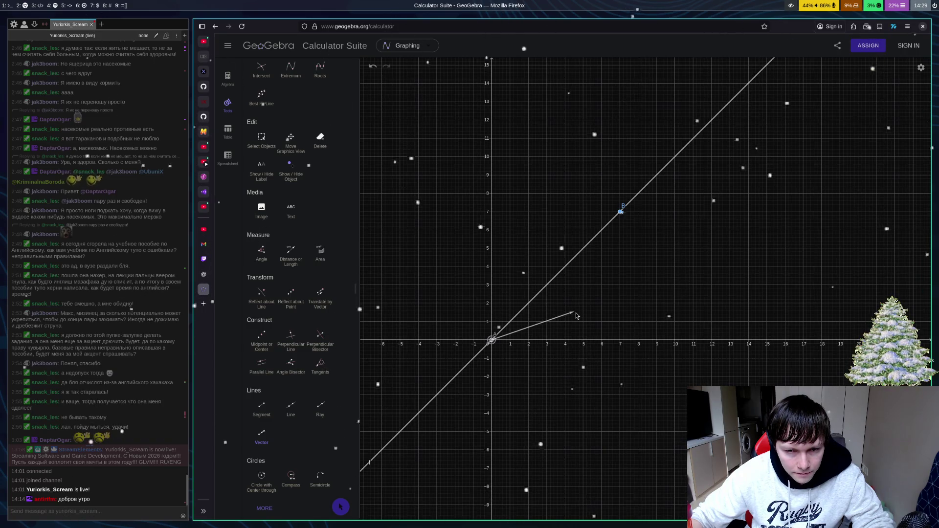
{"action": "left_click", "coordinate": [575, 312]}
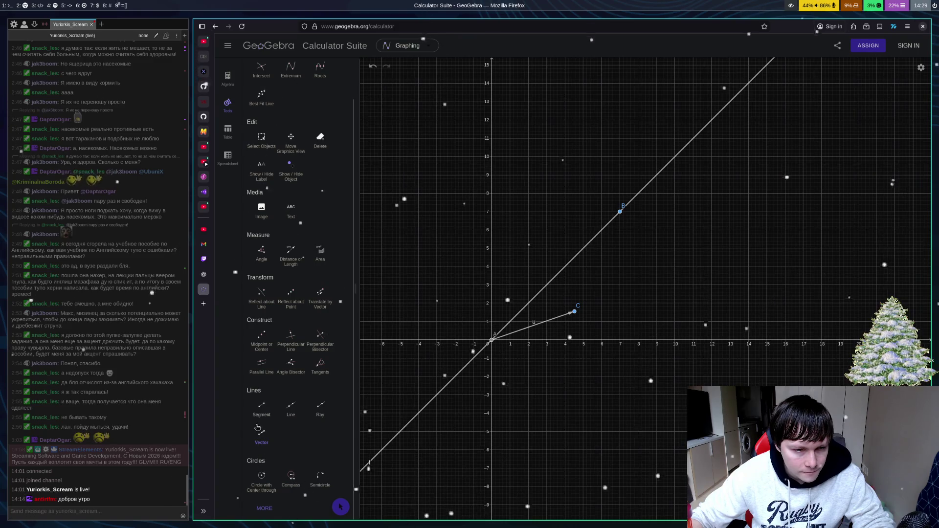
{"action": "left_click", "coordinate": [491, 322]}
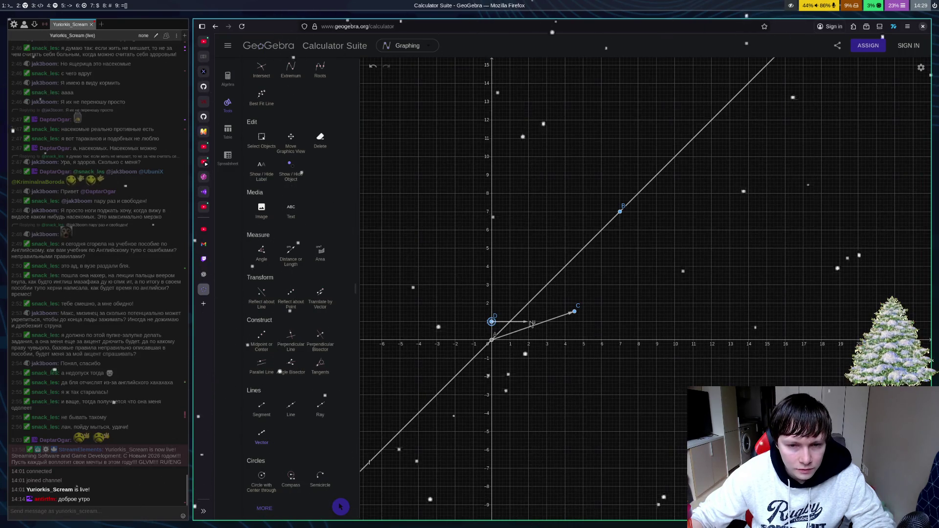
{"action": "left_click", "coordinate": [530, 322]}
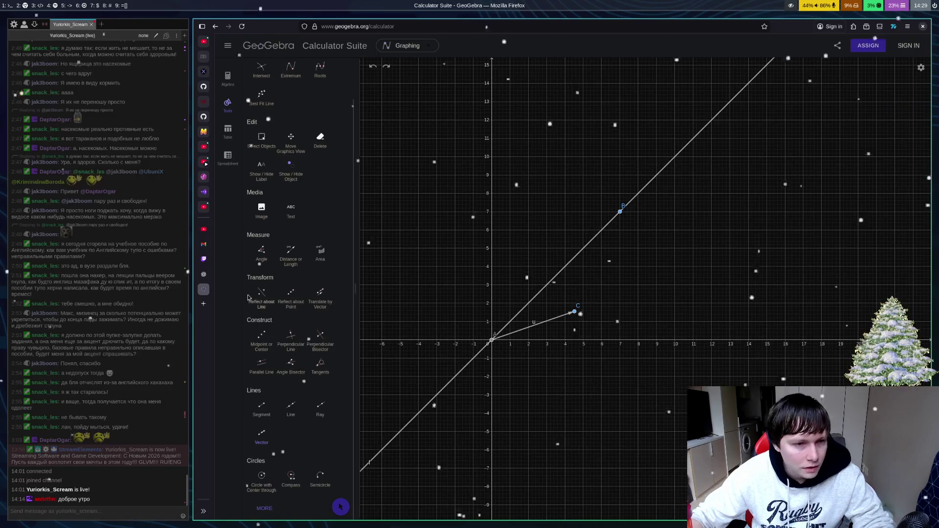
{"action": "key", "text": "ctrl+shift+Tab"}
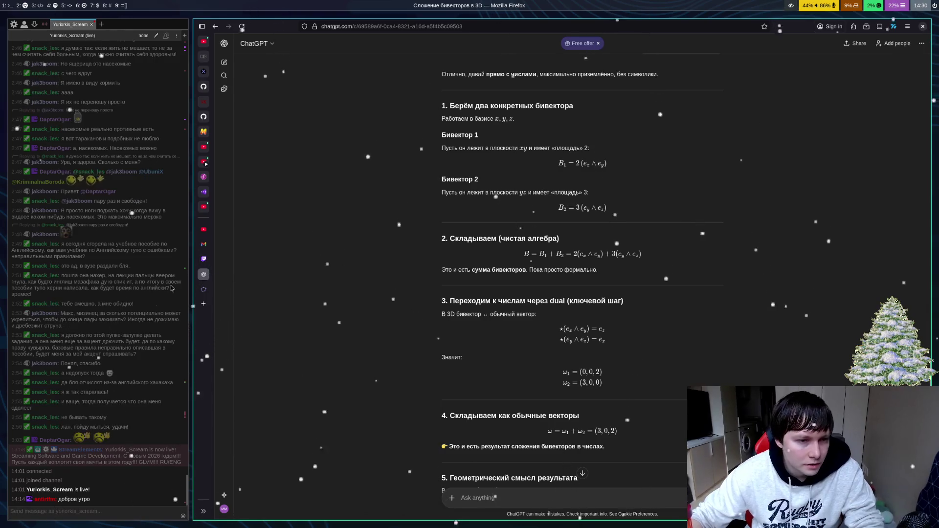
Step: Close the stray new tab and return to the GeoGebra calculator tab
{"action": "left_click", "coordinate": [203, 304]}
{"action": "key", "text": "ctrl+w"}
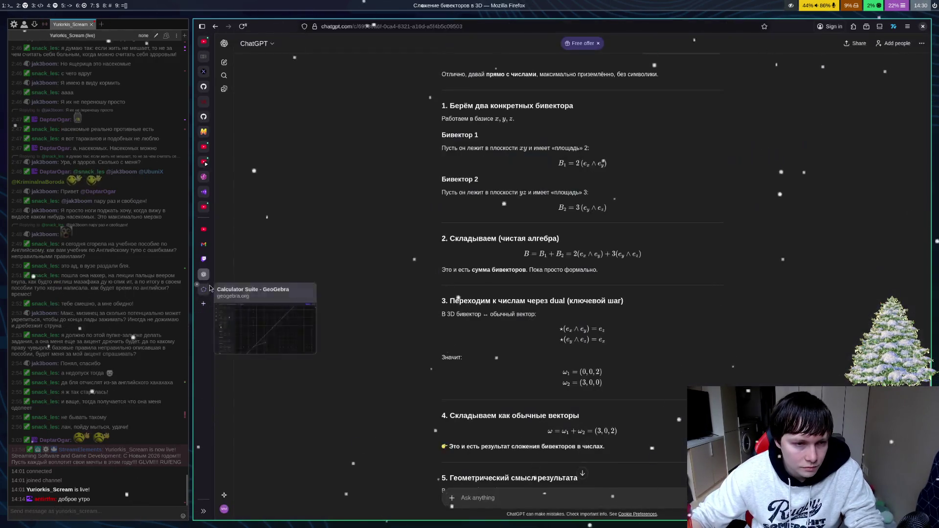
{"action": "left_click", "coordinate": [204, 289]}
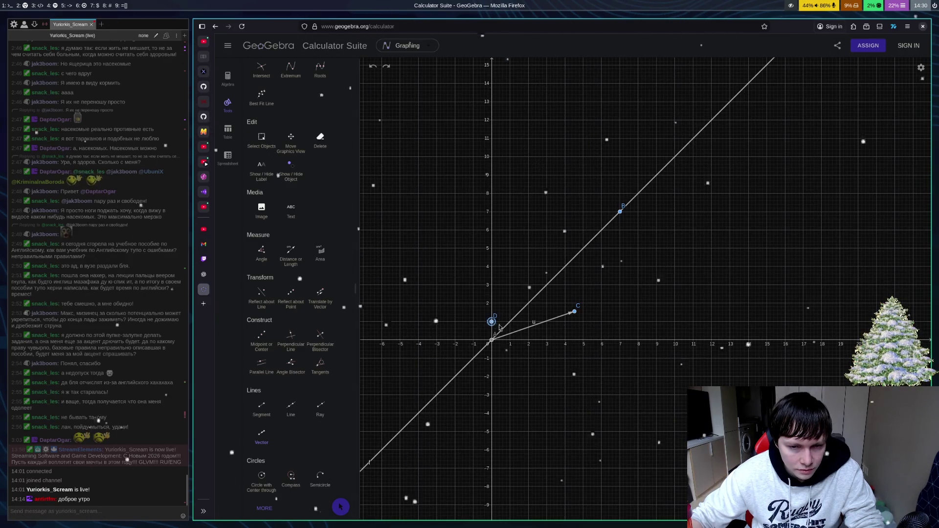
Step: Draw vectors from D (0, 1) to E (2, 1) and from E down to F (2, 0)
{"action": "left_click", "coordinate": [492, 322]}
{"action": "left_click", "coordinate": [529, 322]}
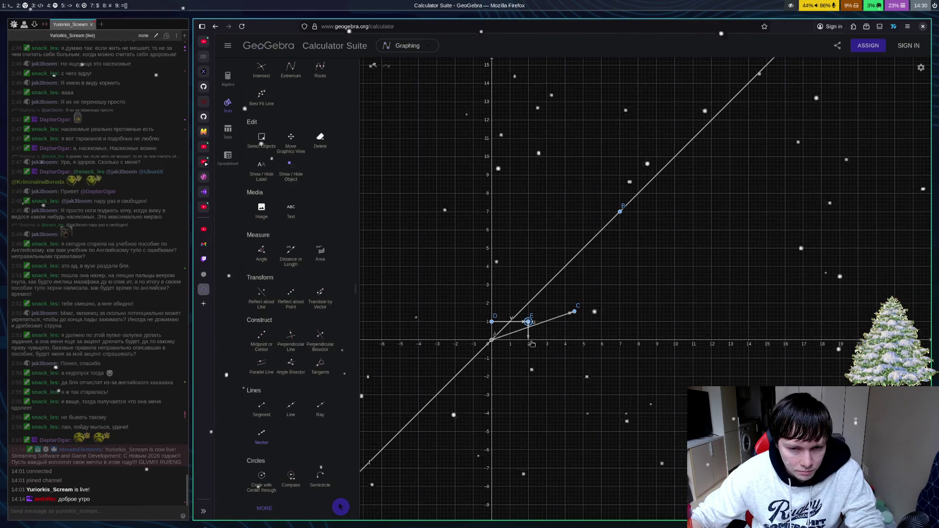
{"action": "left_click", "coordinate": [529, 341]}
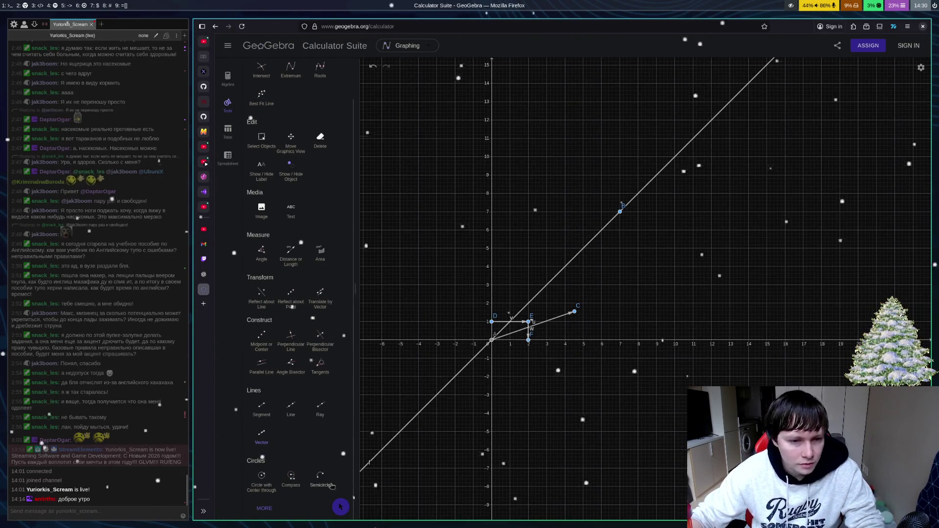
Step: Start a two-point line at the origin point A
{"action": "left_click", "coordinate": [297, 423]}
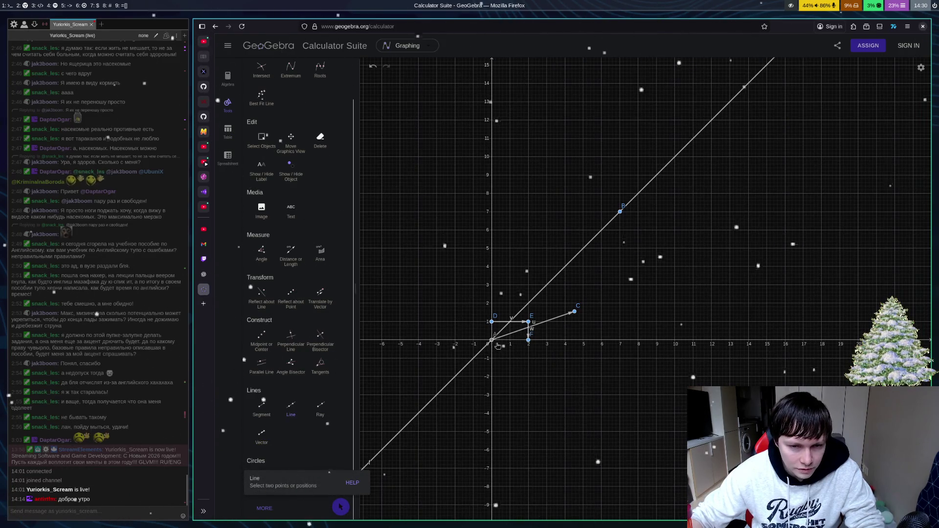
{"action": "left_click", "coordinate": [491, 340]}
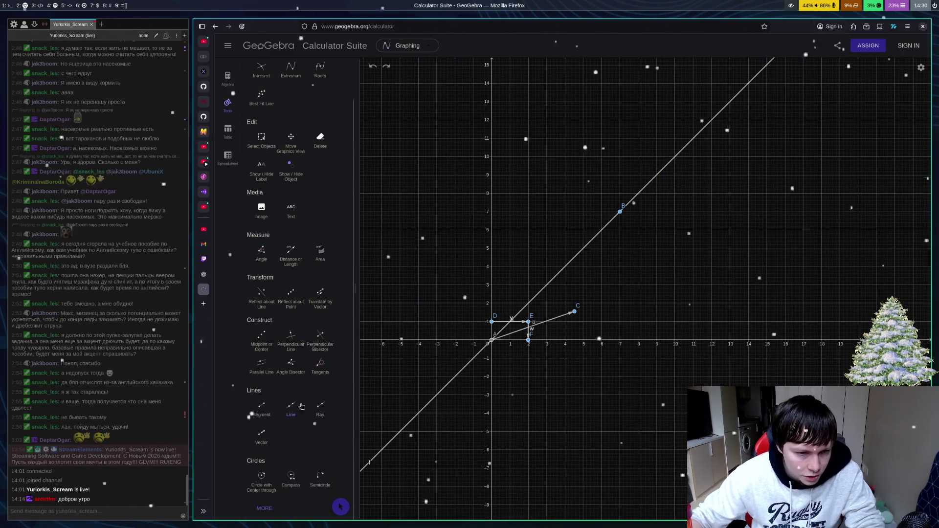
{"action": "left_click", "coordinate": [290, 336]}
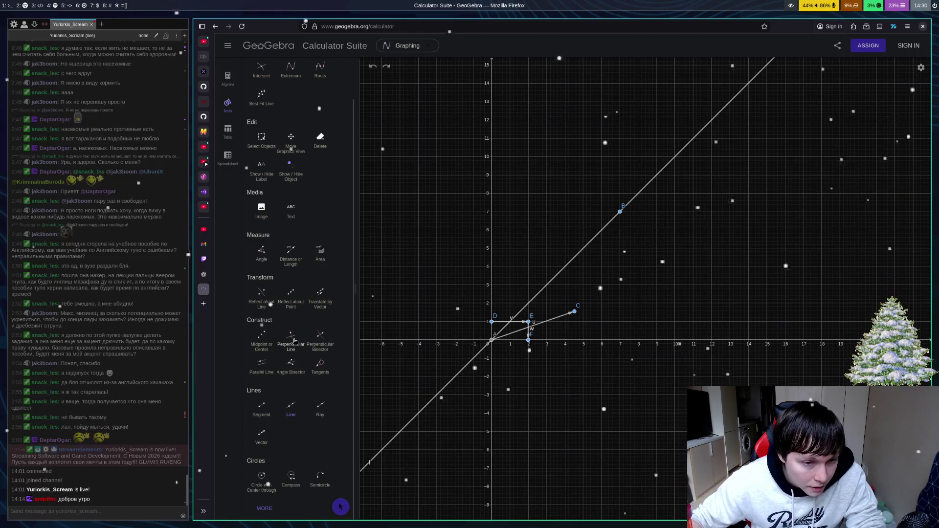
Step: Draw line g through origin A perpendicular to vector u, then end a vector from D at point G
{"action": "left_click", "coordinate": [494, 343]}
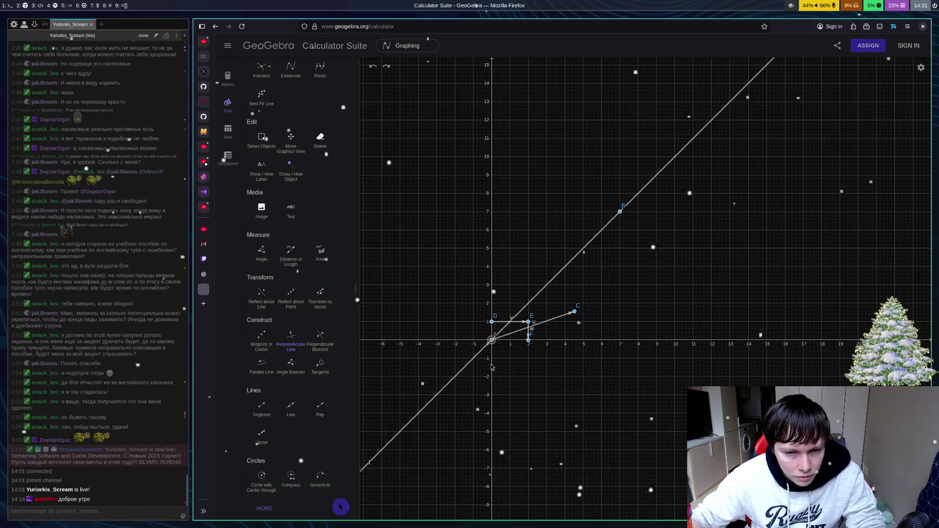
{"action": "left_click", "coordinate": [516, 338]}
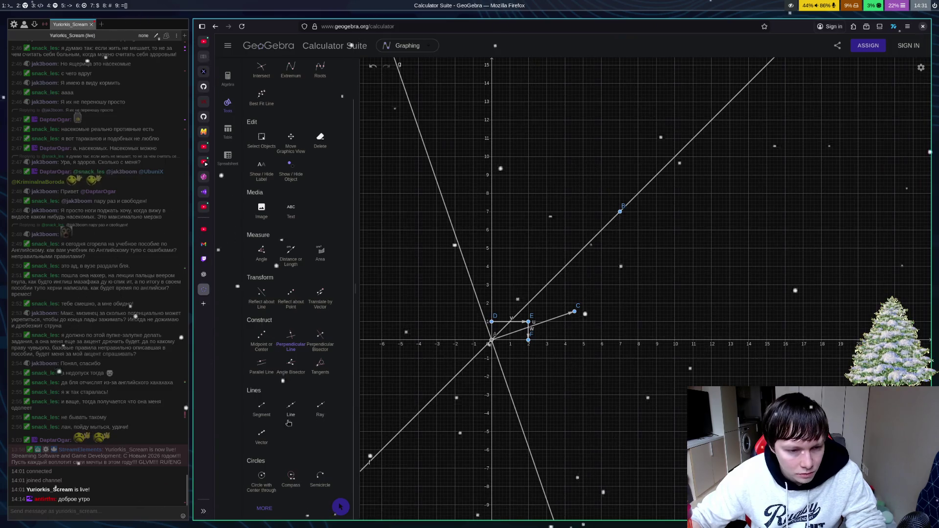
{"action": "left_click", "coordinate": [263, 434]}
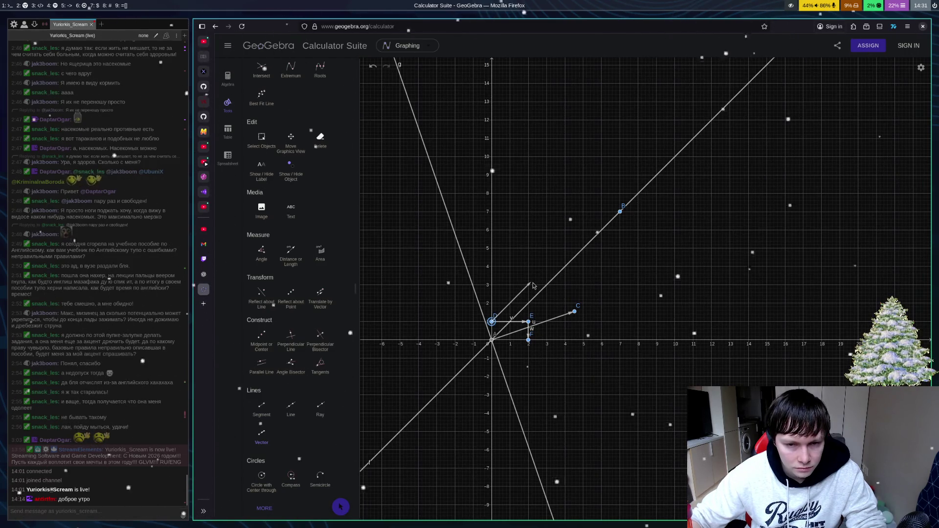
{"action": "left_click", "coordinate": [532, 283]}
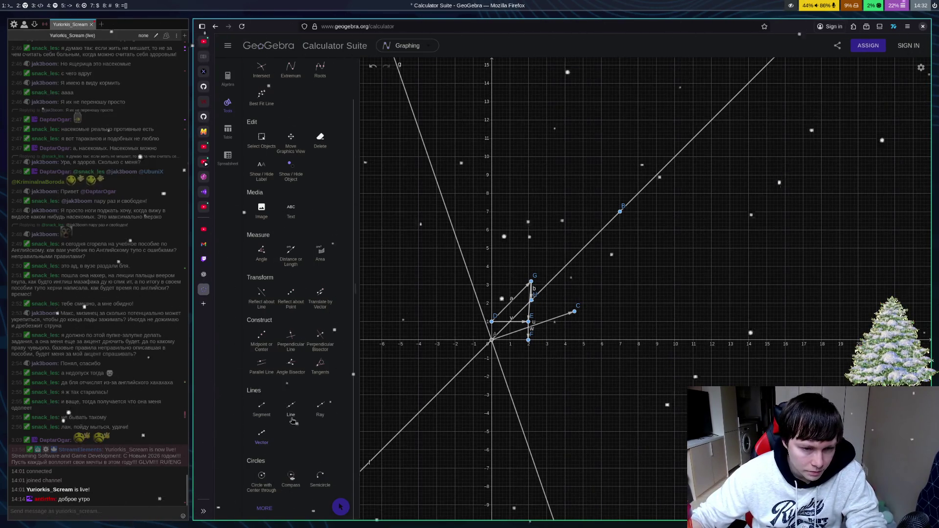
Step: Reselect the Vector tool to resume drawing vectors
{"action": "left_click", "coordinate": [268, 432]}
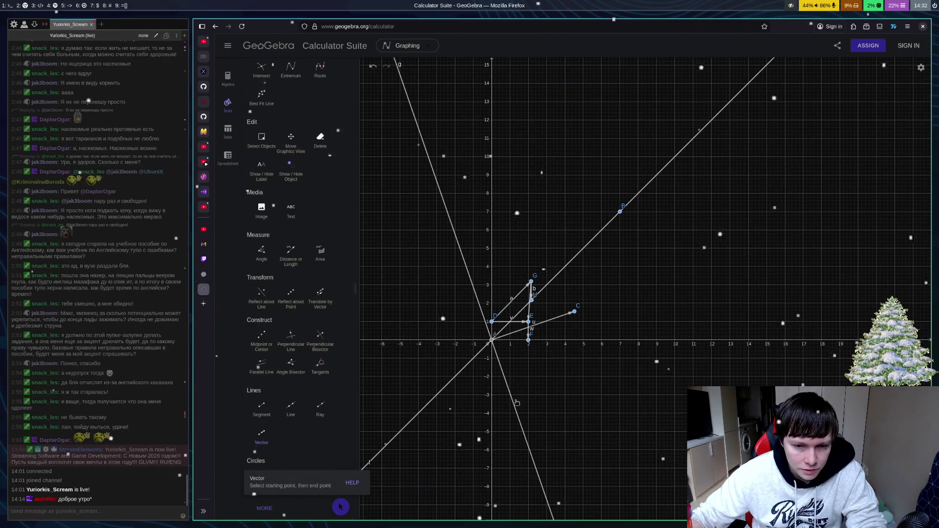
Step: Draw vector d from point I on line g down to new point J, undoing a stray extra vector
{"action": "left_click", "coordinate": [429, 159]}
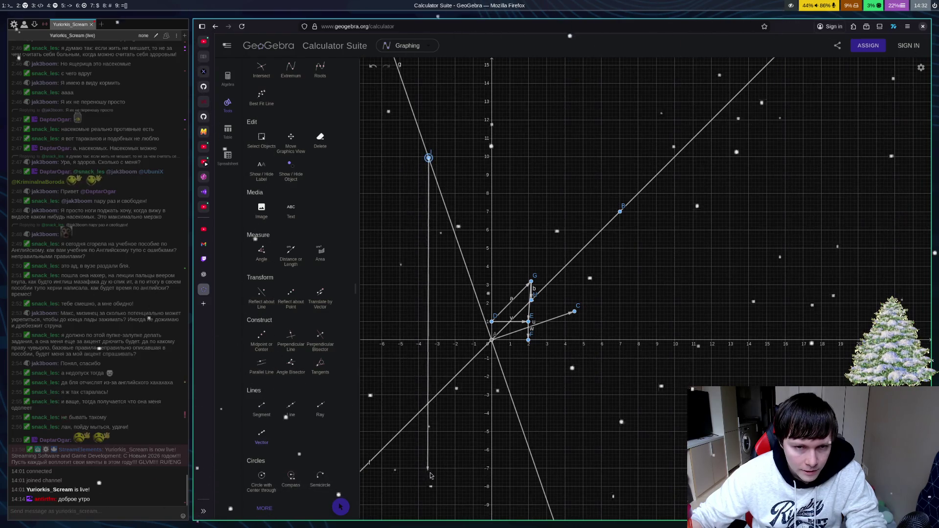
{"action": "left_click", "coordinate": [430, 471]}
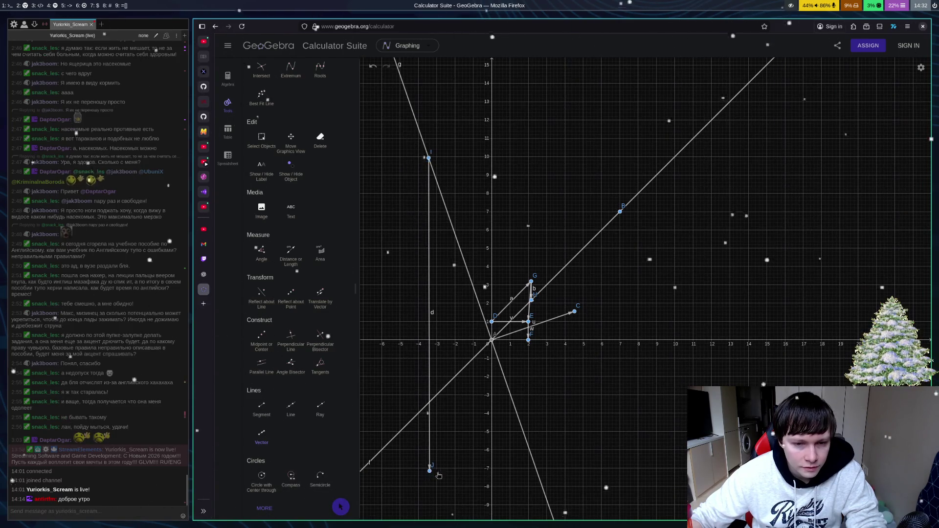
{"action": "left_click", "coordinate": [522, 428]}
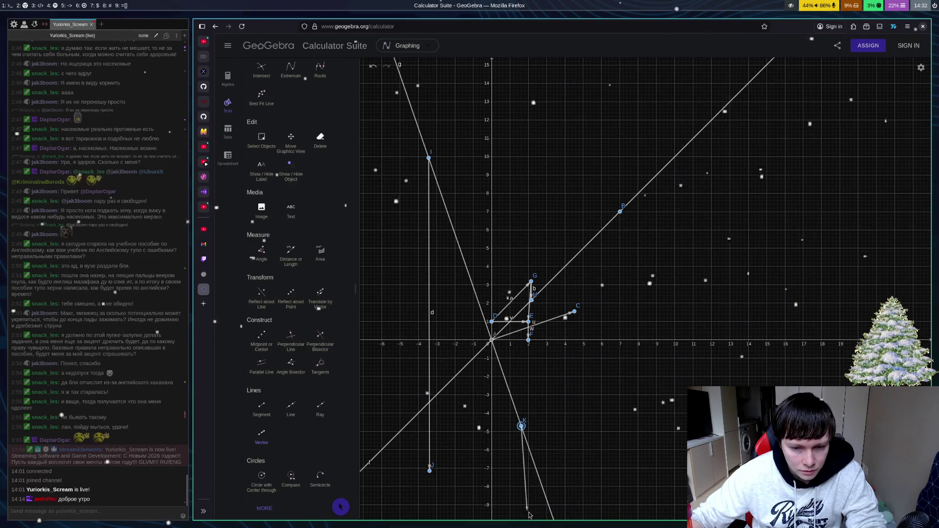
{"action": "left_click", "coordinate": [522, 513]}
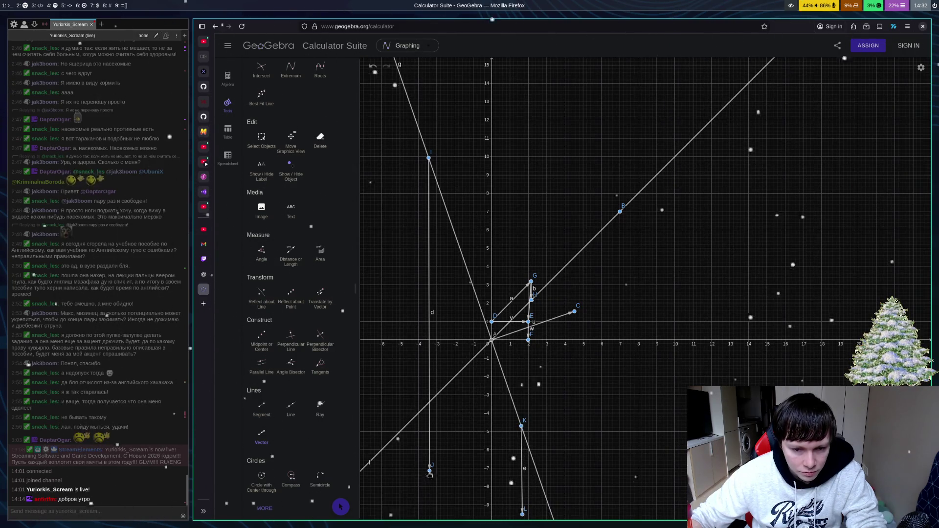
{"action": "left_click", "coordinate": [431, 473]}
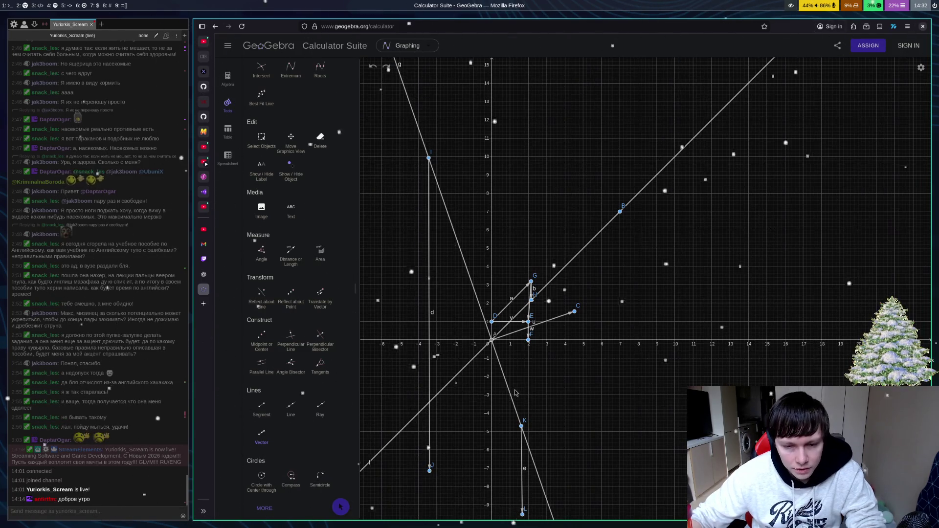
{"action": "key", "text": "ctrl+z"}
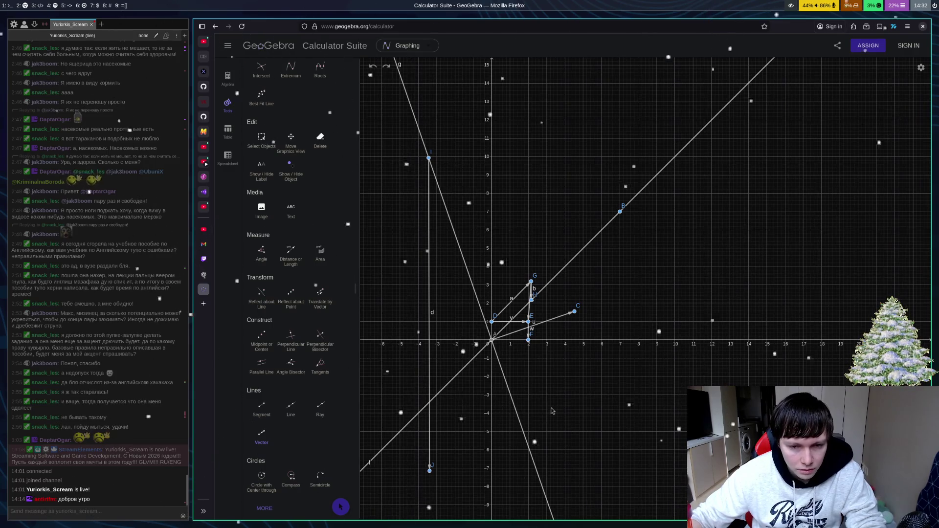
Step: Draw vector e from point J down to a new point K far below
{"action": "left_click", "coordinate": [342, 511]}
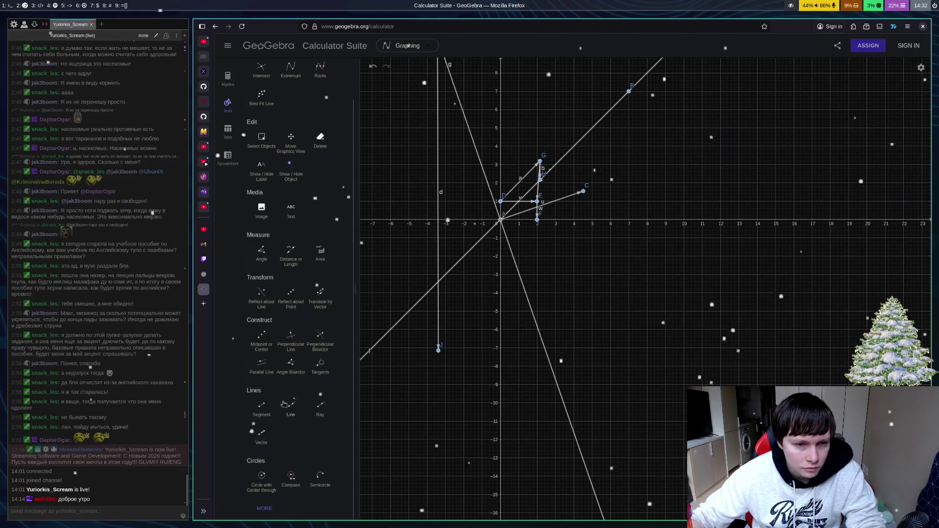
{"action": "left_click", "coordinate": [262, 434]}
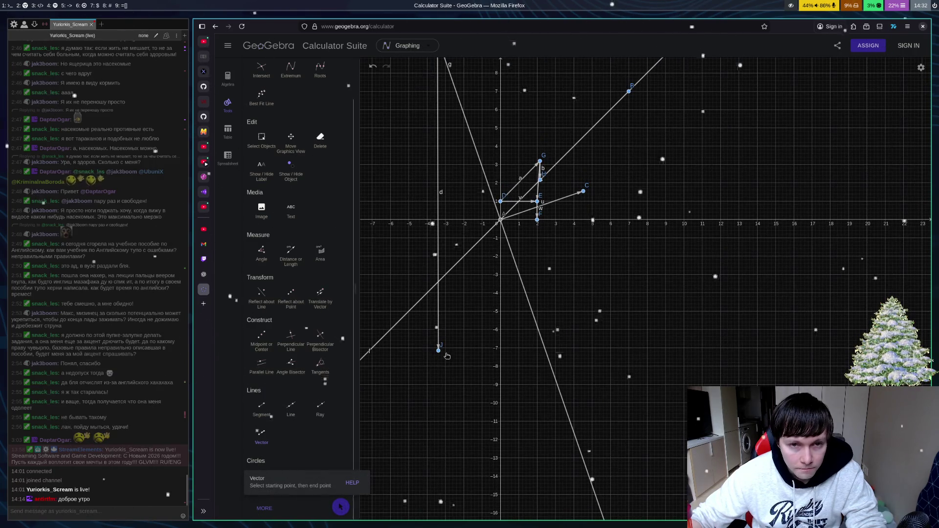
{"action": "left_click", "coordinate": [438, 350]}
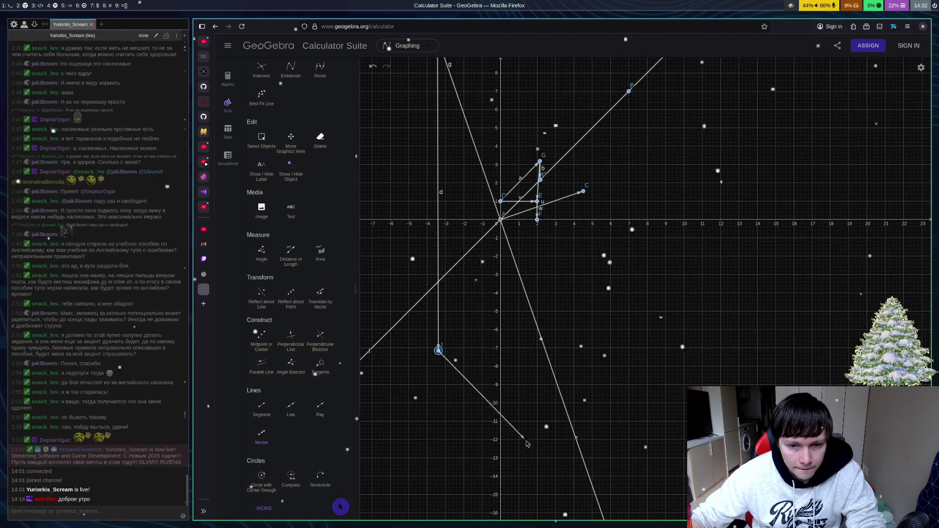
{"action": "left_click", "coordinate": [497, 509]}
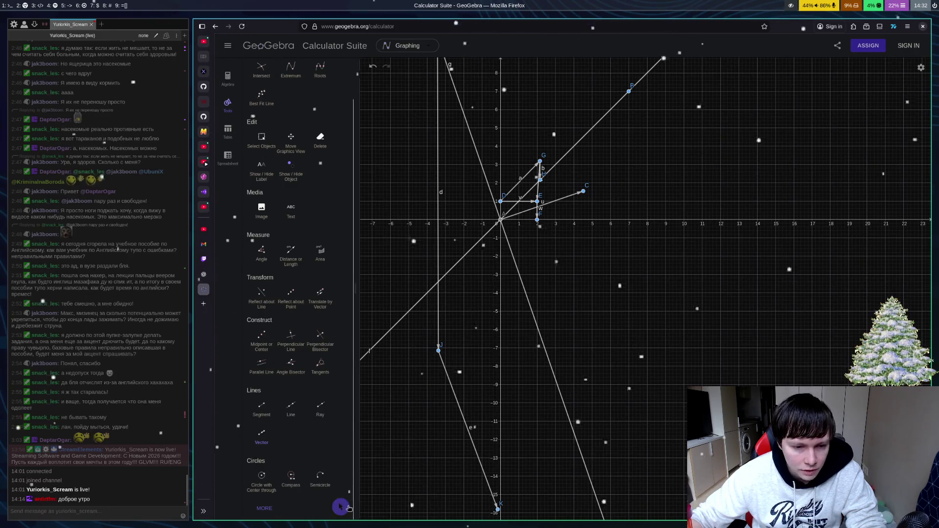
{"action": "left_click", "coordinate": [362, 476]}
Step: Exit vector drawing, re-centre the view on the origin, and pick the Delete tool
{"action": "key", "text": "Escape"}
{"action": "left_click_drag", "start_coordinate": [547, 254], "coordinate": [539, 377]}
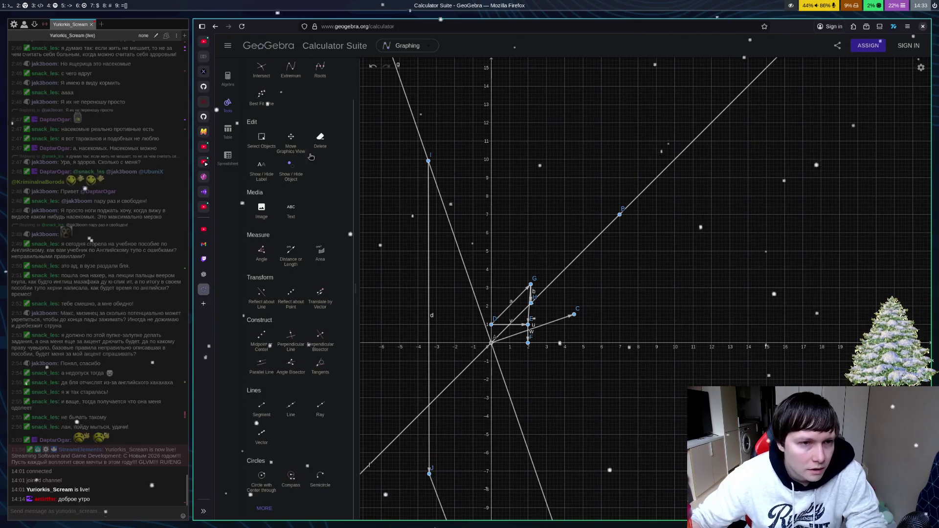
{"action": "left_click", "coordinate": [330, 147]}
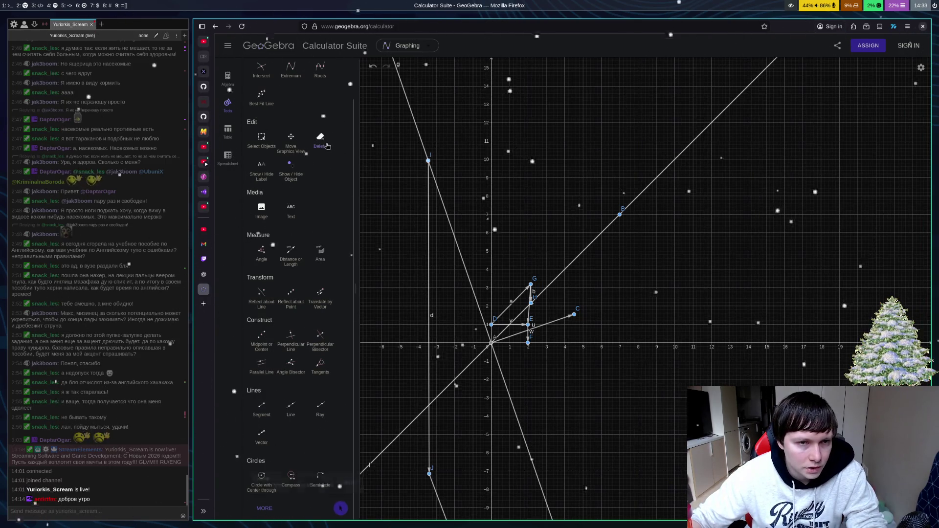
Step: Erase points G, E and D along with their attached vectors
{"action": "left_click", "coordinate": [531, 287]}
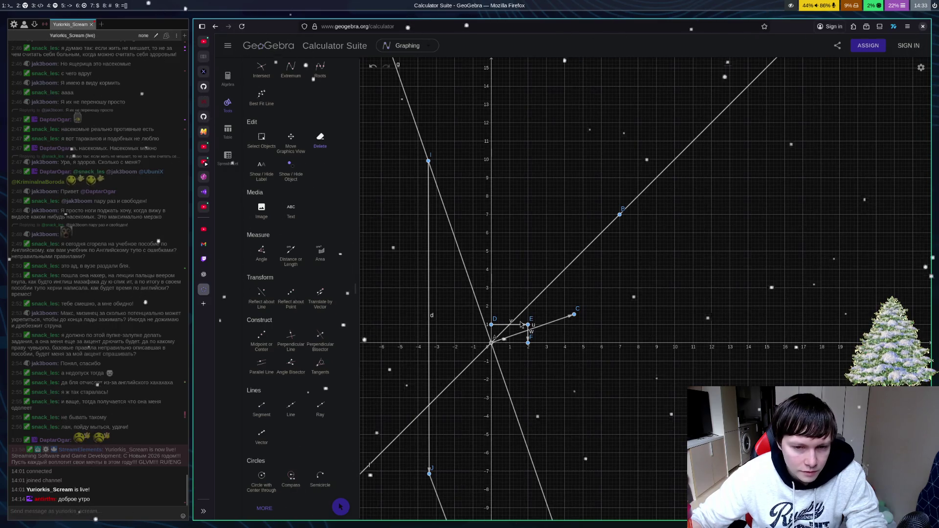
{"action": "left_click", "coordinate": [532, 327]}
{"action": "left_click", "coordinate": [491, 324]}
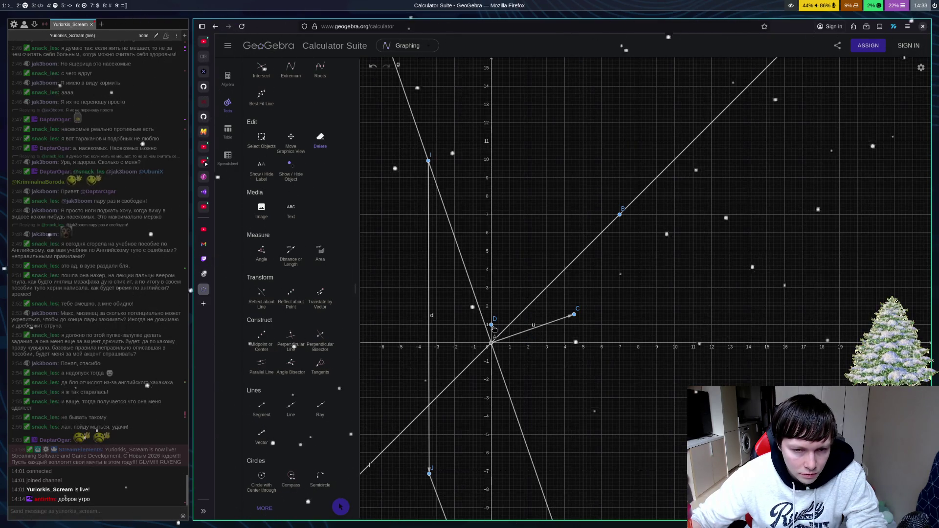
Step: Draw vector v from new point D (0, 1) to E (3, 1), then vector w down to F
{"action": "left_click", "coordinate": [261, 432]}
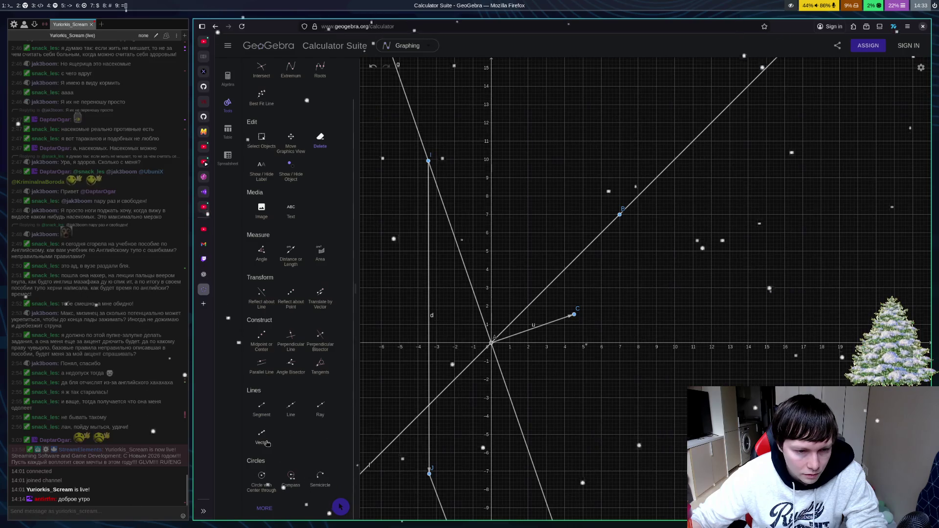
{"action": "left_click", "coordinate": [491, 325]}
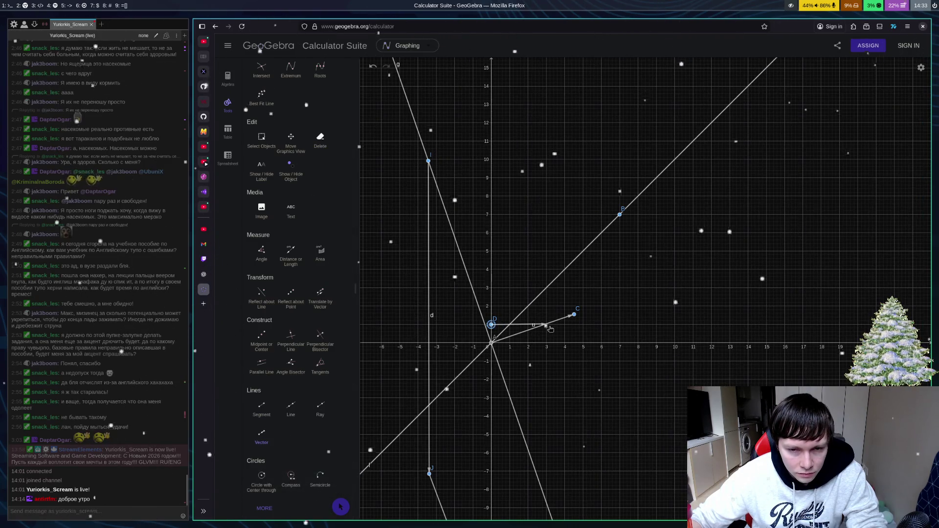
{"action": "left_click", "coordinate": [546, 324]}
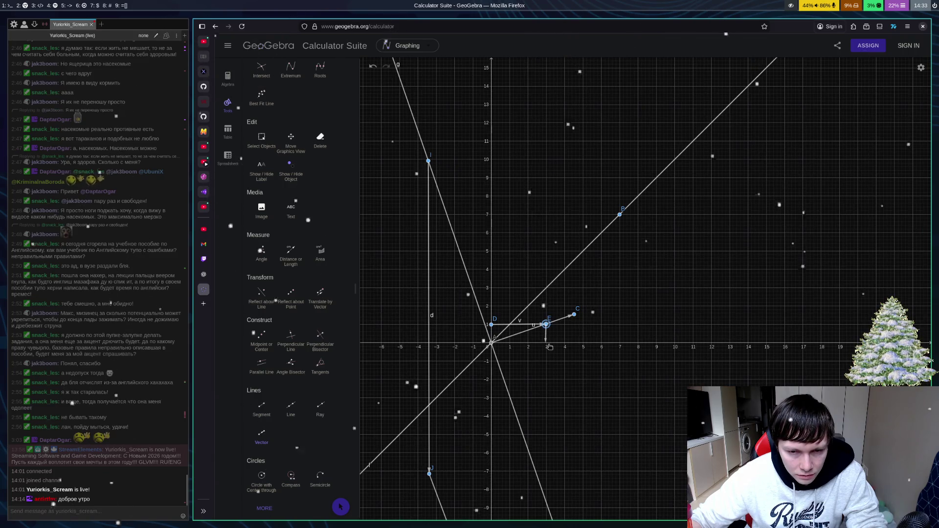
{"action": "left_click", "coordinate": [547, 342]}
Step: Draw the vector chain a, b, c from D through G and H back to E, redoing it once
{"action": "left_click", "coordinate": [493, 326]}
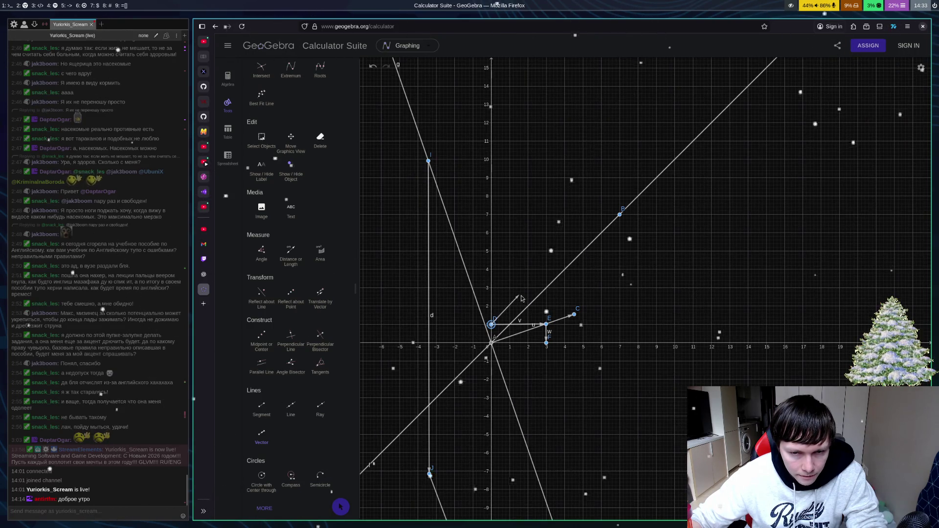
{"action": "left_click", "coordinate": [520, 294]}
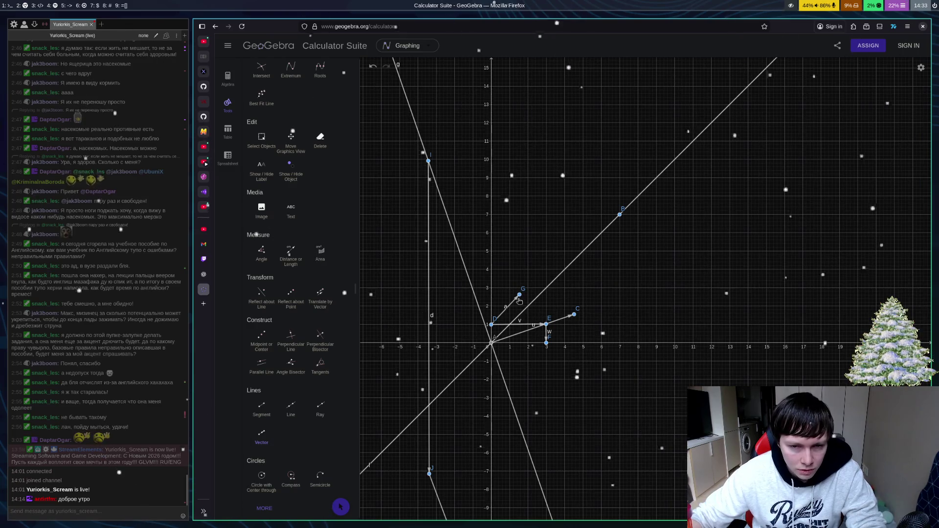
{"action": "left_click", "coordinate": [520, 314]}
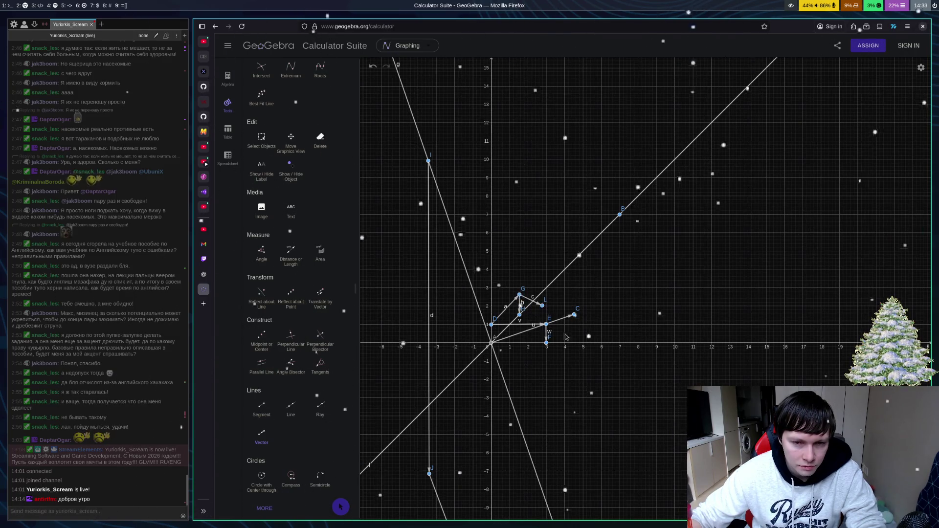
{"action": "key", "text": "ctrl+z"}
{"action": "key", "text": "ctrl+z"}
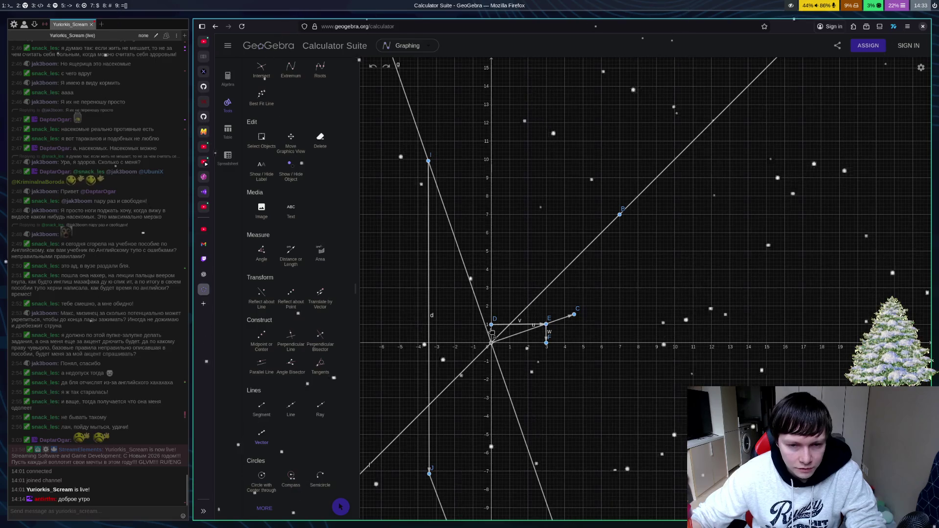
{"action": "left_click", "coordinate": [491, 324]}
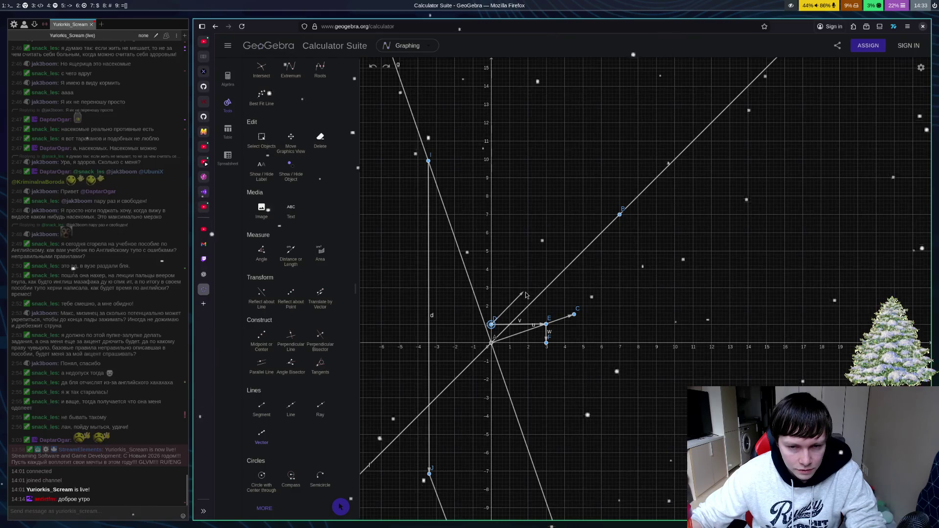
{"action": "left_click", "coordinate": [525, 291]}
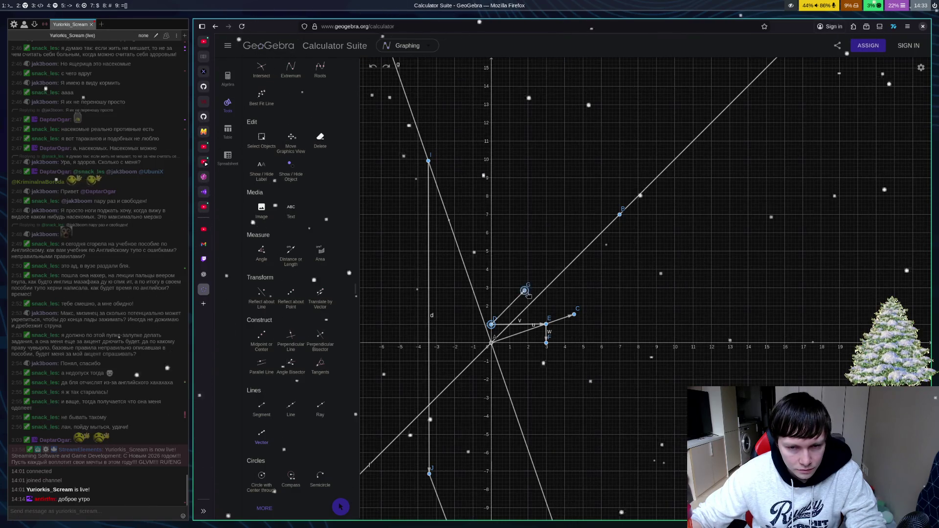
{"action": "left_click", "coordinate": [525, 292]}
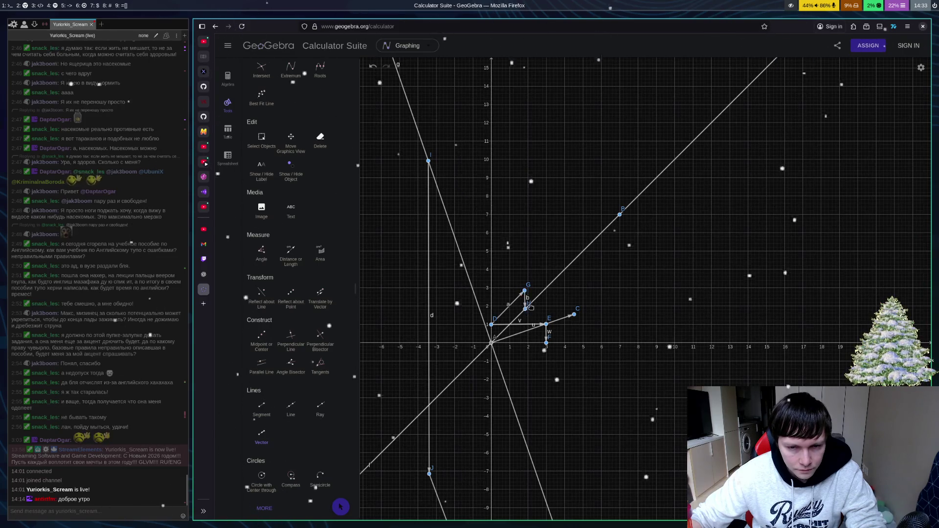
{"action": "left_click", "coordinate": [525, 309]}
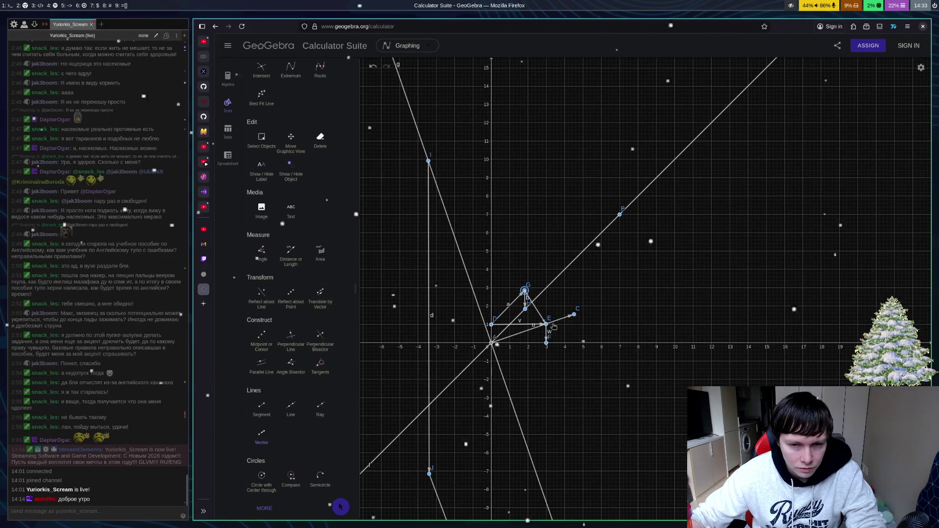
{"action": "left_click", "coordinate": [547, 324]}
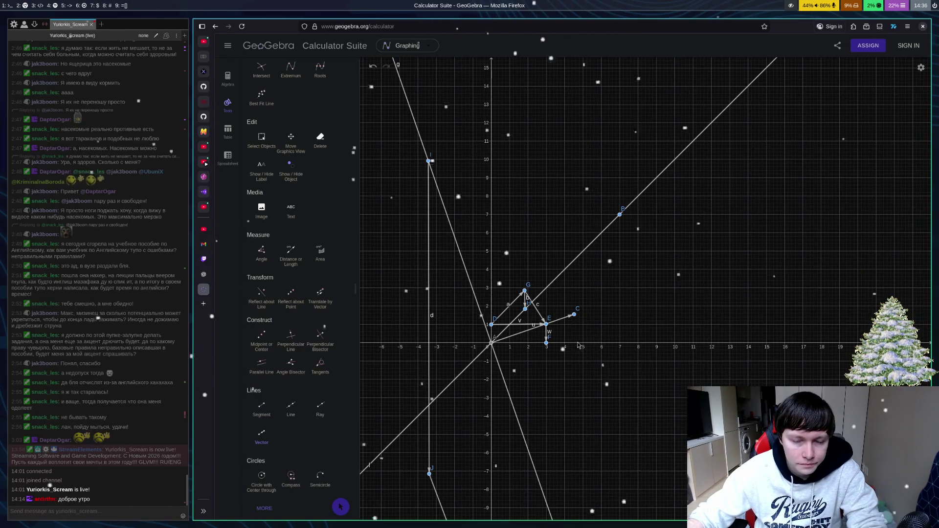
Step: Undo the last construction, reselect the Vector tool, and switch to the ChatGPT bivector conversation
{"action": "key", "text": "ctrl+z"}
{"action": "key", "text": "ctrl+z"}
{"action": "key", "text": "ctrl+z"}
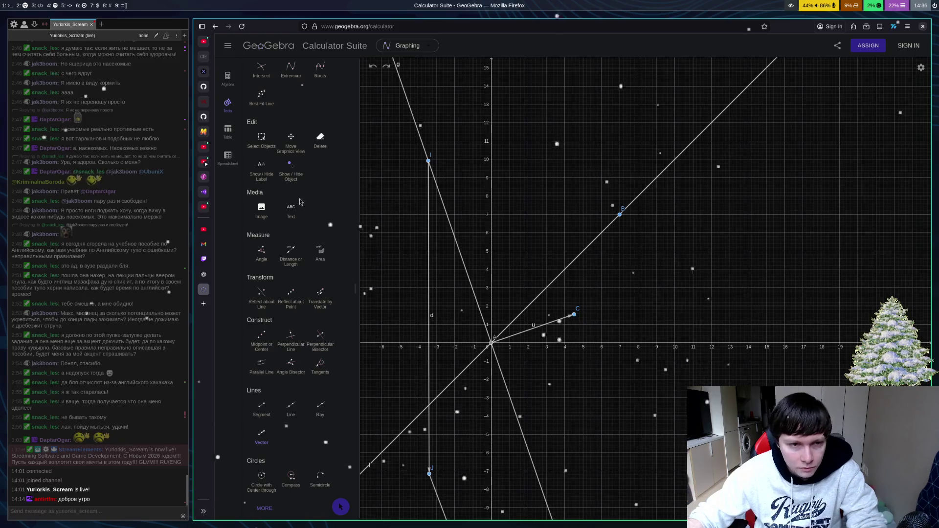
{"action": "left_click", "coordinate": [273, 431]}
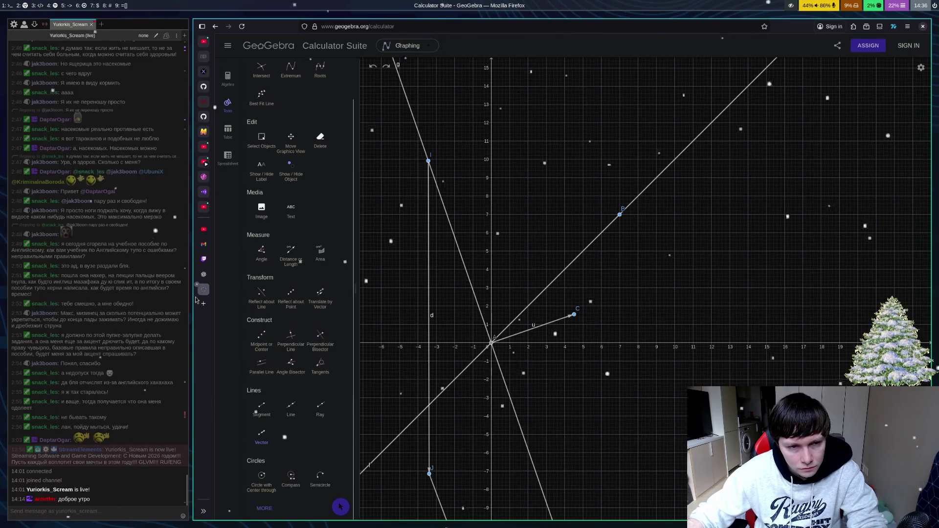
{"action": "left_click", "coordinate": [204, 274]}
{"action": "scroll", "coordinate": [603, 456], "scroll_direction": "down", "scroll_amount": 10}
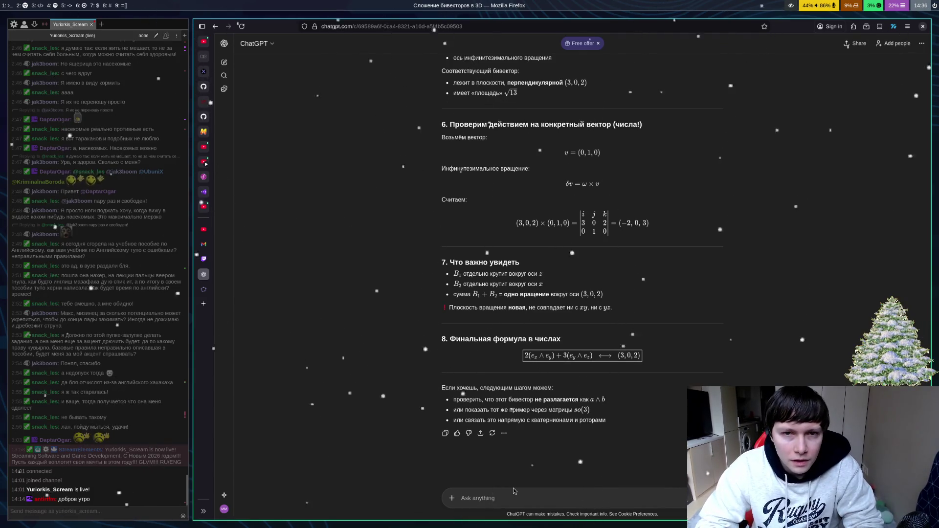
{"action": "scroll", "coordinate": [514, 491], "scroll_direction": "up", "scroll_amount": 5}
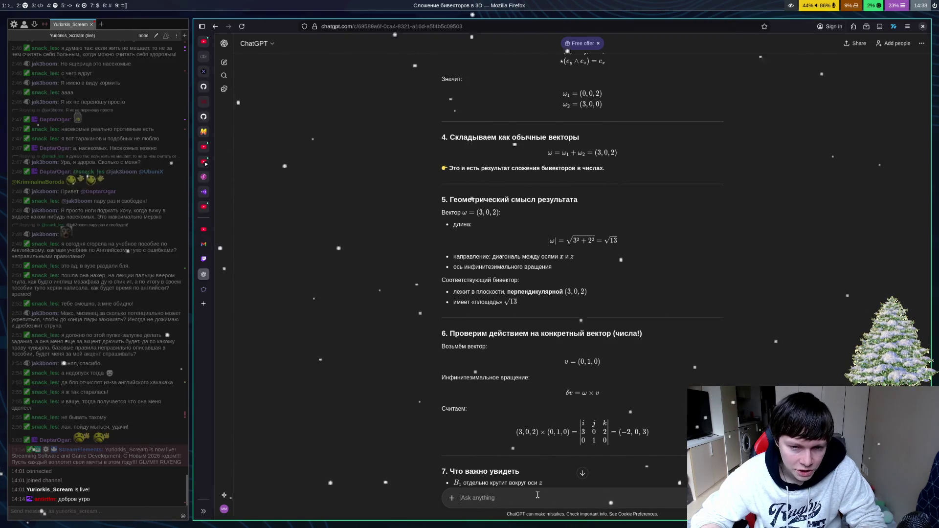
Step: Scroll down to read ChatGPT's reply building the plane 3x + 0y + 2z = 0
{"action": "scroll", "coordinate": [865, 193], "scroll_direction": "down", "scroll_amount": 3}
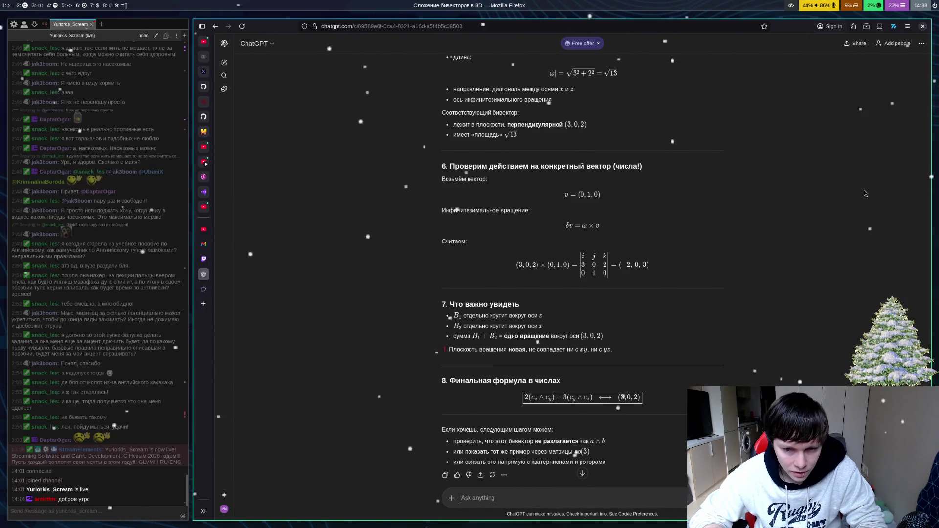
{"action": "scroll", "coordinate": [733, 431], "scroll_direction": "down", "scroll_amount": 2}
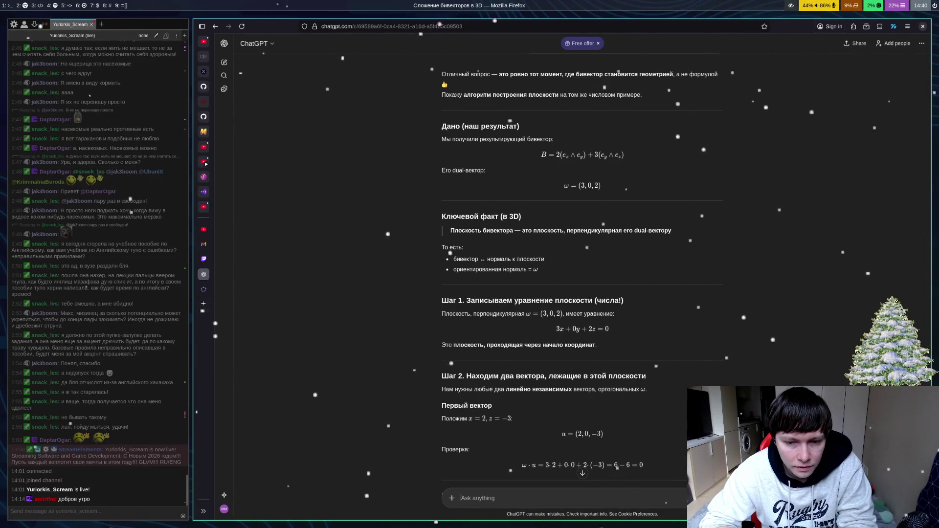
{"action": "scroll", "coordinate": [733, 346], "scroll_direction": "down", "scroll_amount": 3}
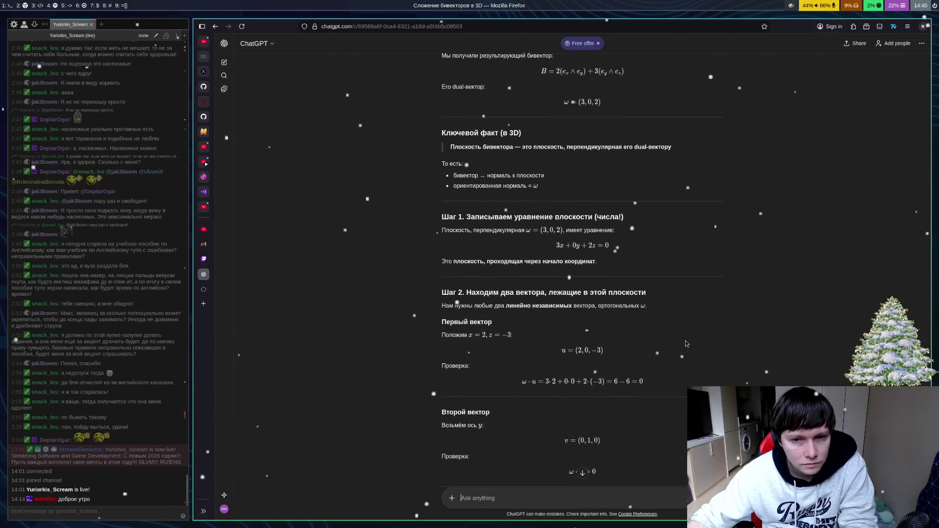
{"action": "scroll", "coordinate": [733, 345], "scroll_direction": "down", "scroll_amount": 12}
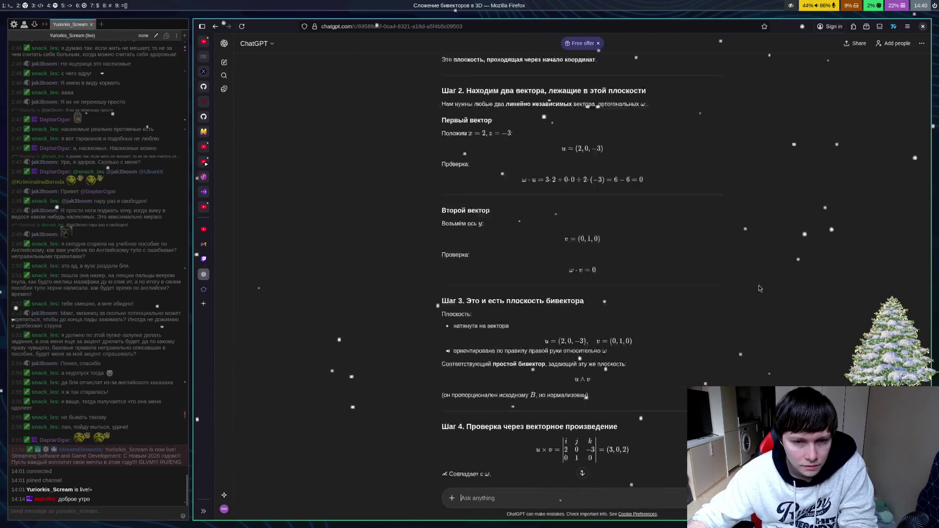
{"action": "scroll", "coordinate": [766, 290], "scroll_direction": "up", "scroll_amount": 3}
{"action": "scroll", "coordinate": [768, 287], "scroll_direction": "up", "scroll_amount": 3}
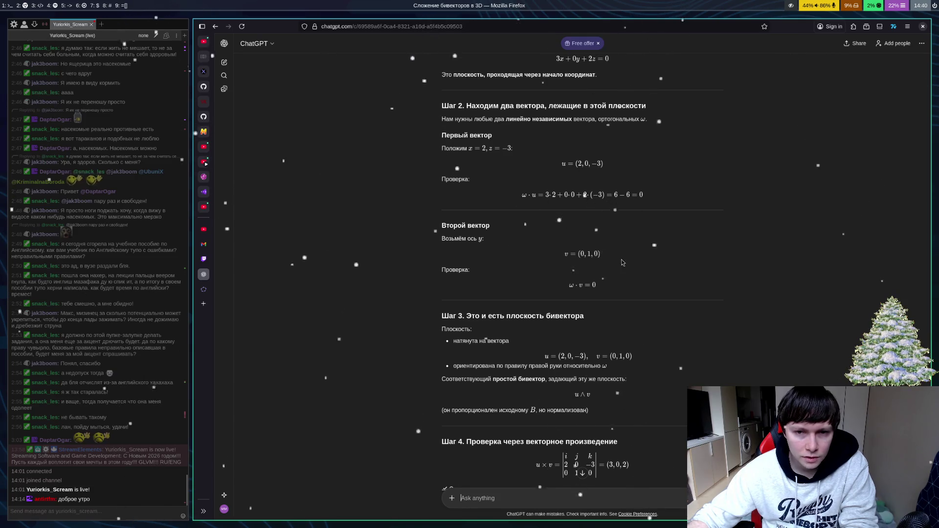
{"action": "scroll", "coordinate": [576, 224], "scroll_direction": "down", "scroll_amount": 3}
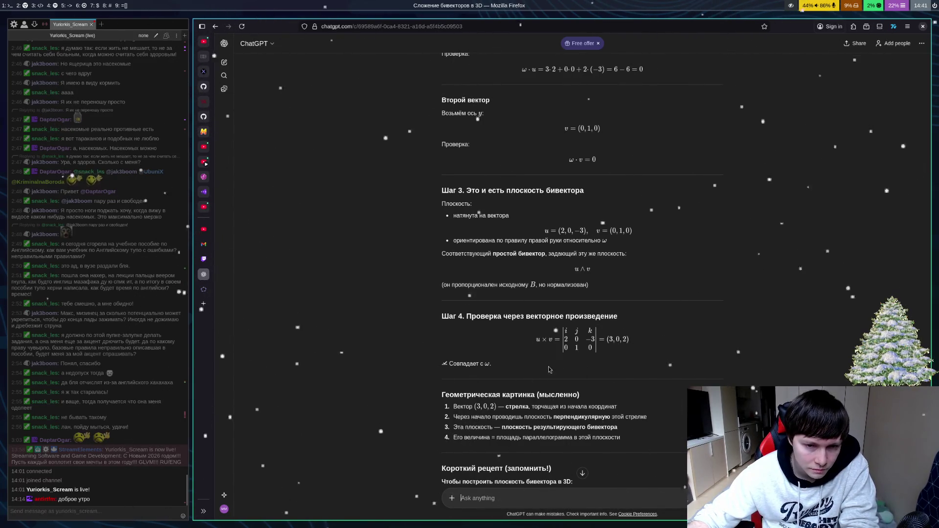
{"action": "scroll", "coordinate": [551, 366], "scroll_direction": "up", "scroll_amount": 3}
Step: Read the plane-construction reply to its end, then return to the GeoGebra sketch
{"action": "scroll", "coordinate": [554, 369], "scroll_direction": "down", "scroll_amount": 5}
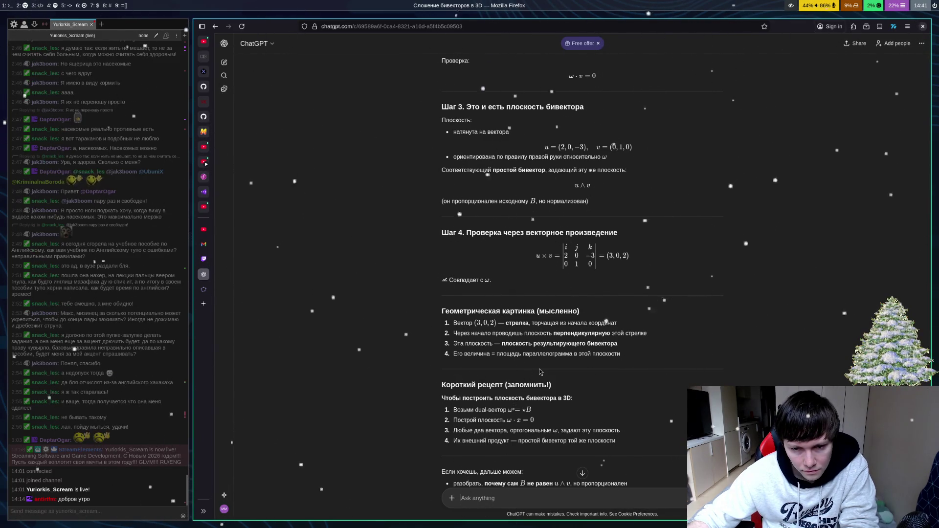
{"action": "scroll", "coordinate": [795, 333], "scroll_direction": "down", "scroll_amount": 3}
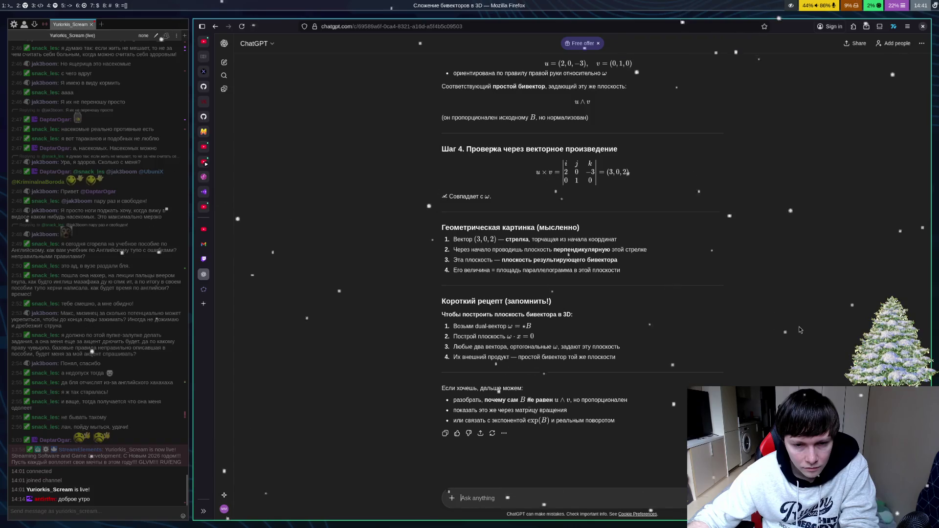
{"action": "scroll", "coordinate": [800, 331], "scroll_direction": "up", "scroll_amount": 8}
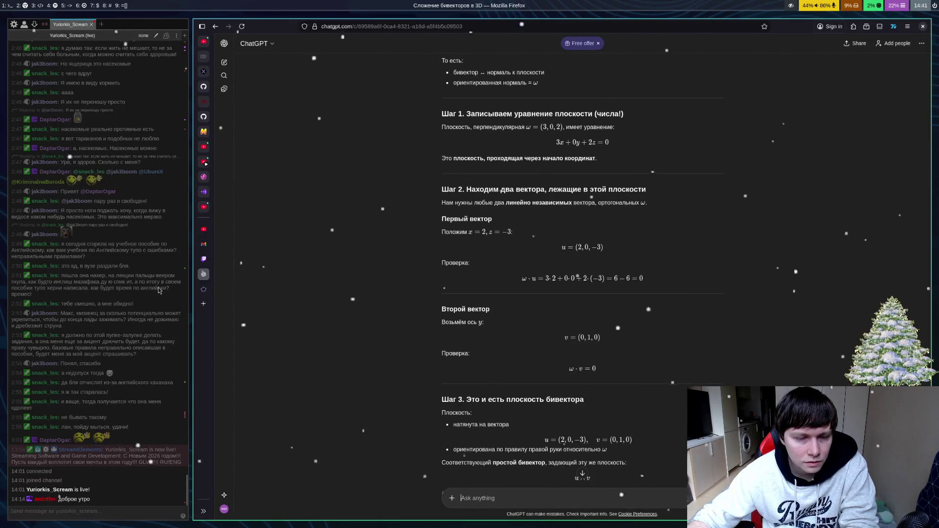
{"action": "left_click", "coordinate": [204, 290]}
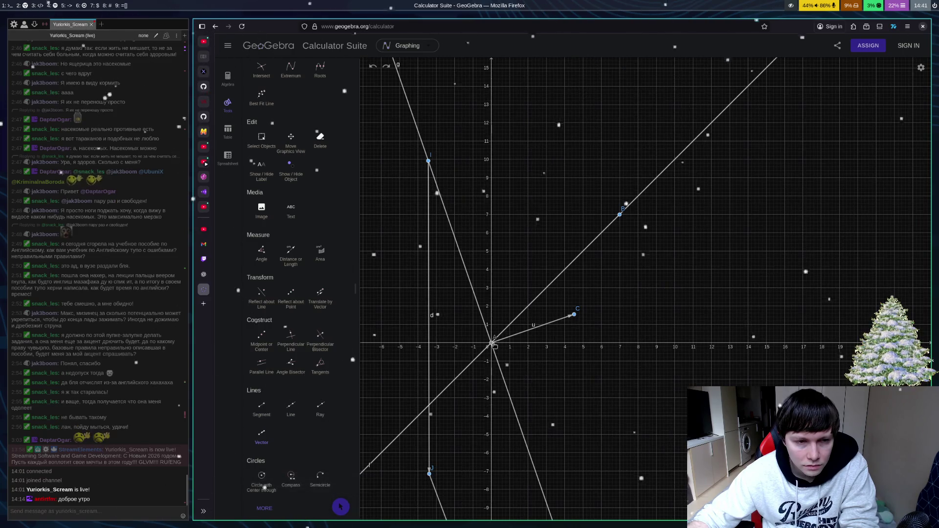
{"action": "key", "text": "ctrl+shift+Tab"}
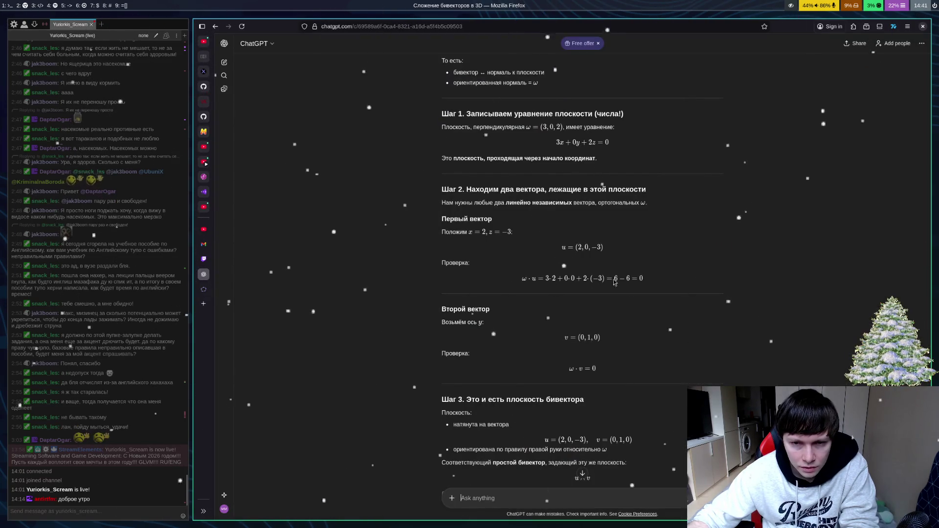
{"action": "key", "text": "ctrl+Tab"}
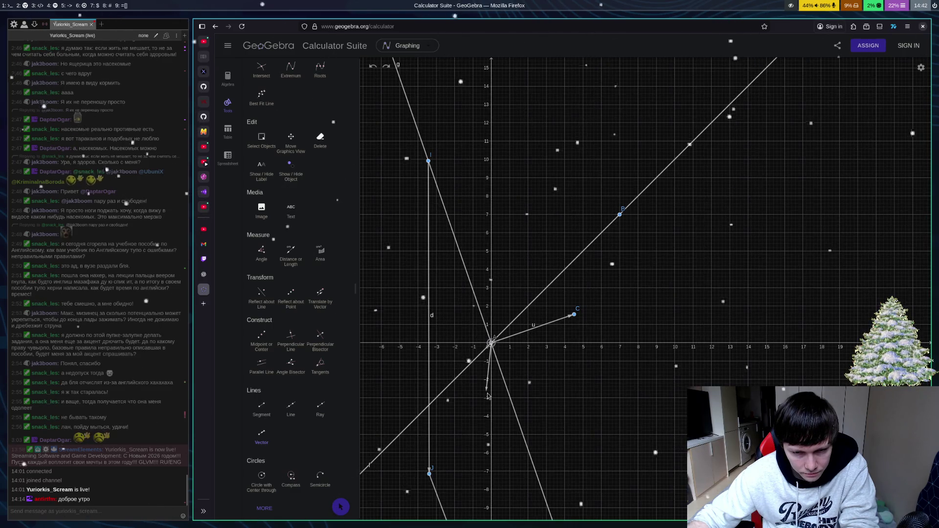
Step: Draw a vector from the origin to a point just below it, then return to ChatGPT
{"action": "left_click", "coordinate": [537, 360]}
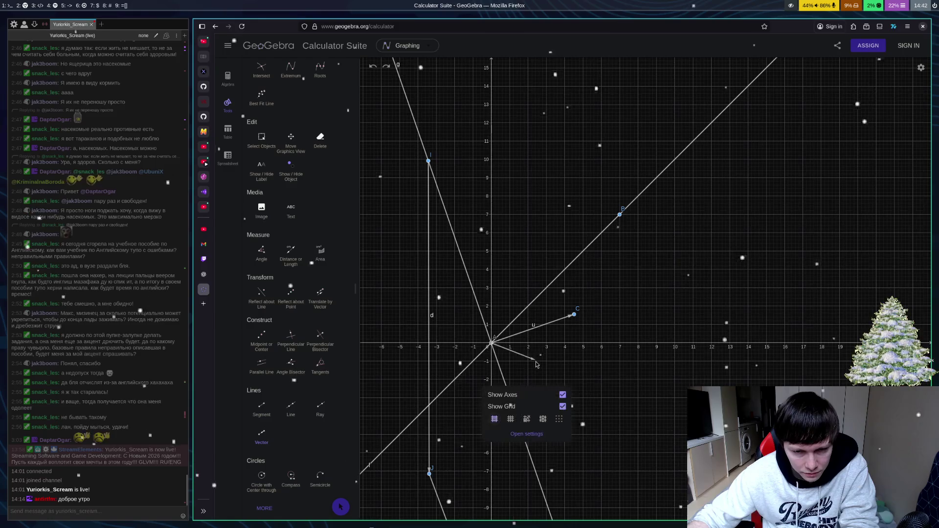
{"action": "key", "text": "ctrl+z"}
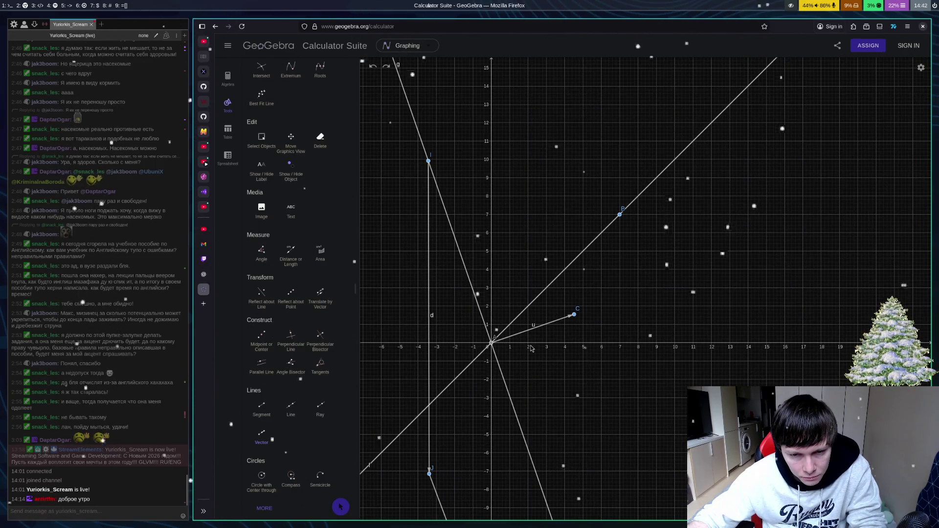
{"action": "left_click", "coordinate": [491, 345]}
{"action": "left_click", "coordinate": [488, 384]}
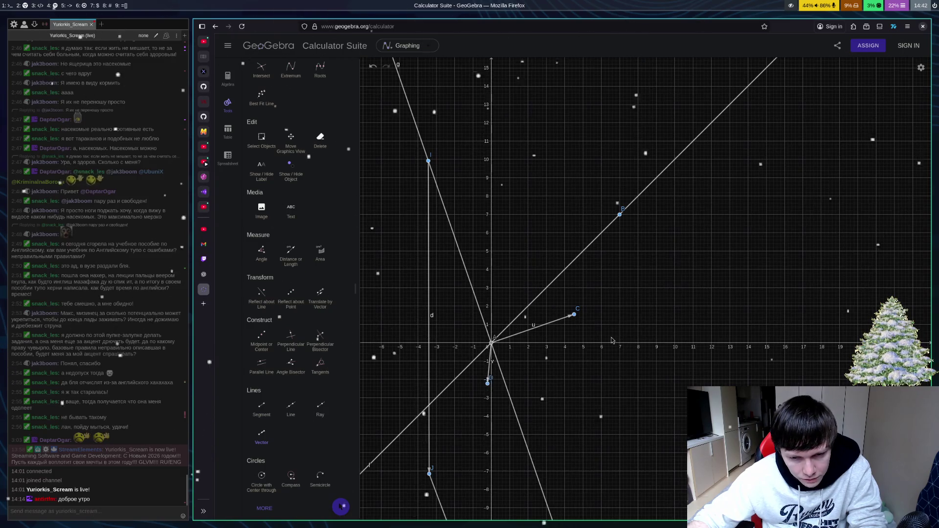
{"action": "left_click", "coordinate": [204, 278]}
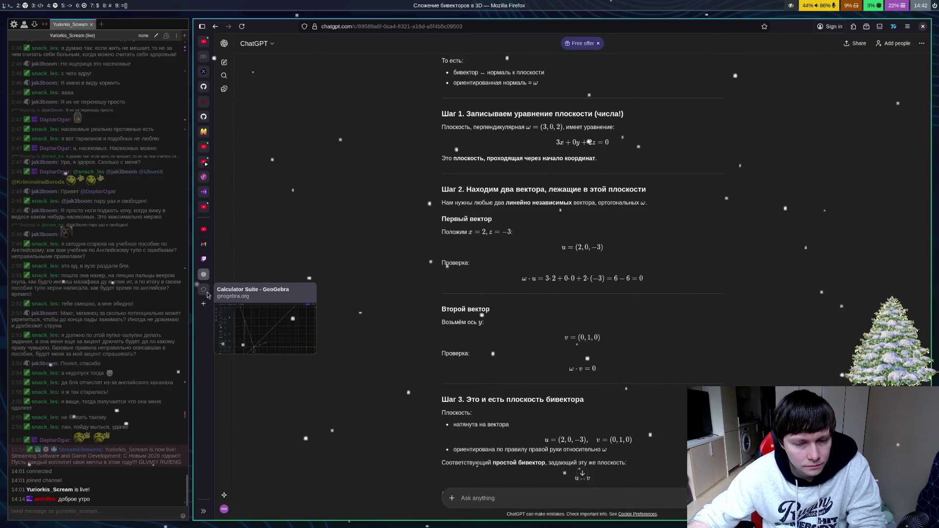
Step: Bring back the GeoGebra sketch showing line g and vectors u and d
{"action": "left_click", "coordinate": [205, 290]}
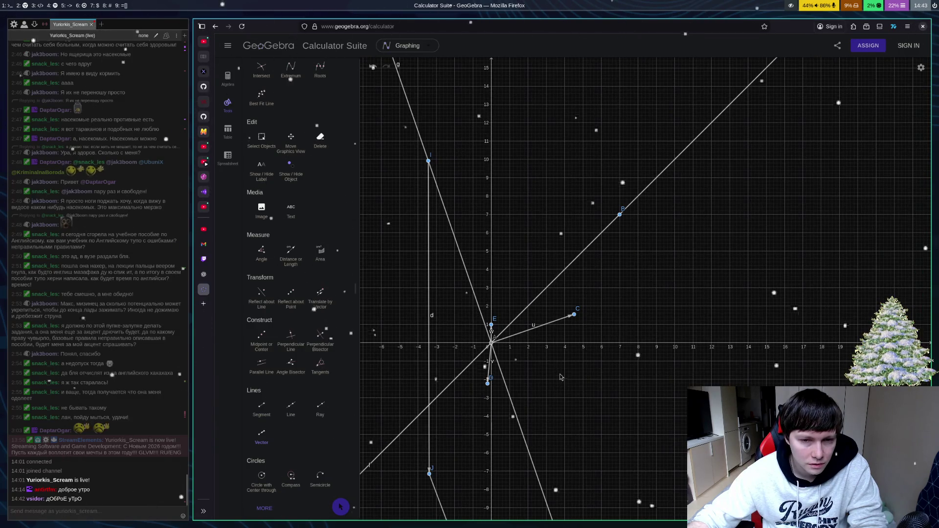
Step: Glance over the ChatGPT conversation, then return to the GeoGebra sketch
{"action": "left_click", "coordinate": [204, 275]}
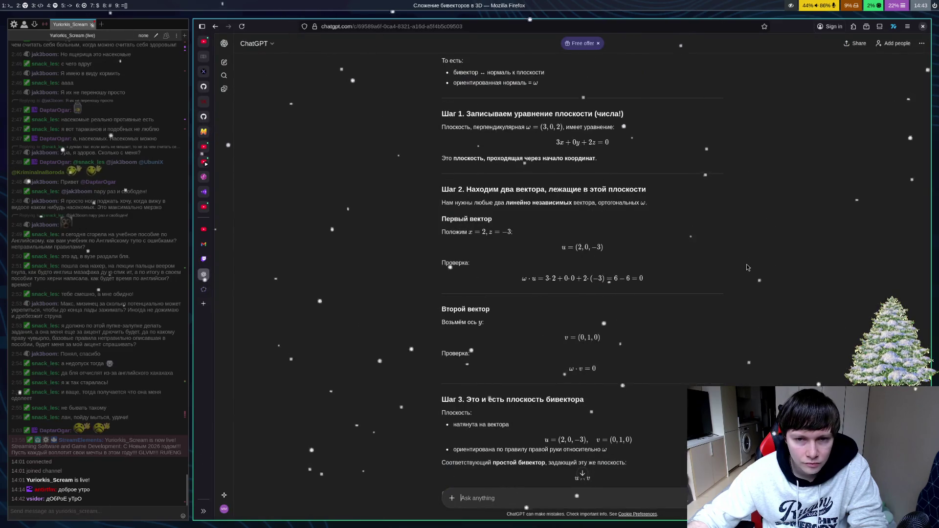
{"action": "scroll", "coordinate": [549, 257], "scroll_direction": "up", "scroll_amount": 3}
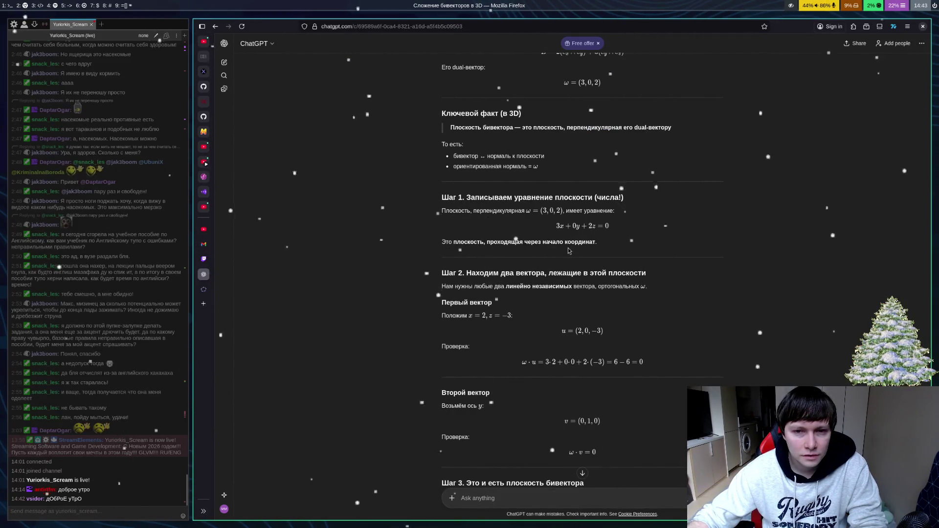
{"action": "left_click", "coordinate": [204, 290]}
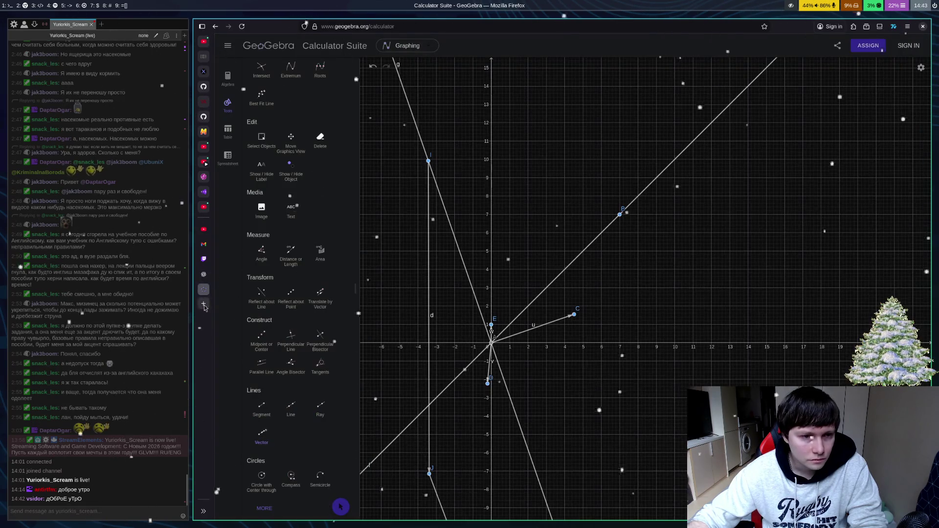
Step: Search Google for 'desmos' and launch the Desmos 3D Graphing Calculator
{"action": "left_click", "coordinate": [204, 303]}
{"action": "type", "text": "g"}
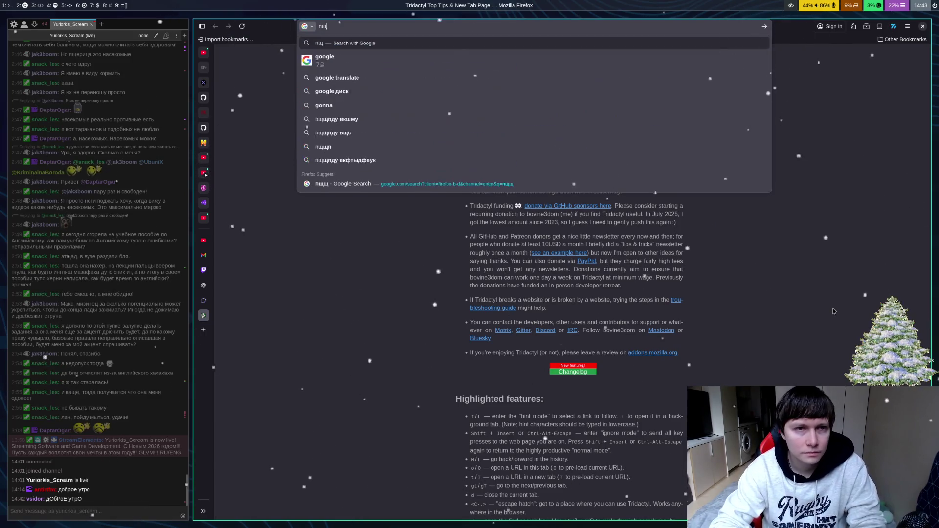
{"action": "key", "text": "Return"}
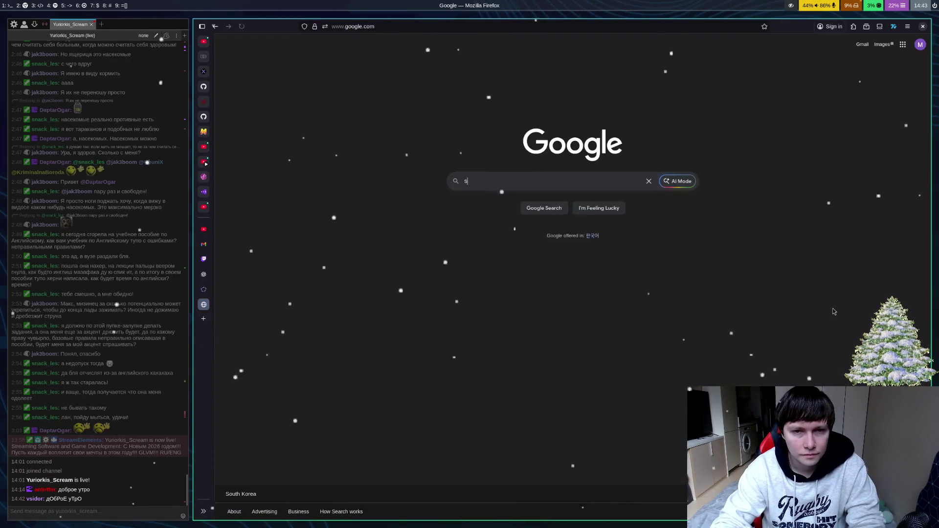
{"action": "type", "text": "desmos"}
{"action": "key", "text": "Return"}
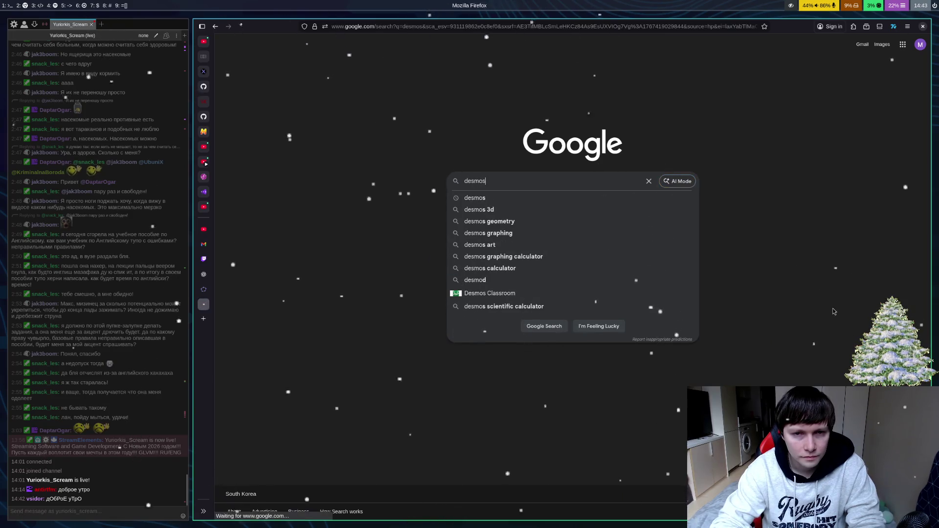
{"action": "type", "text": "fha"}
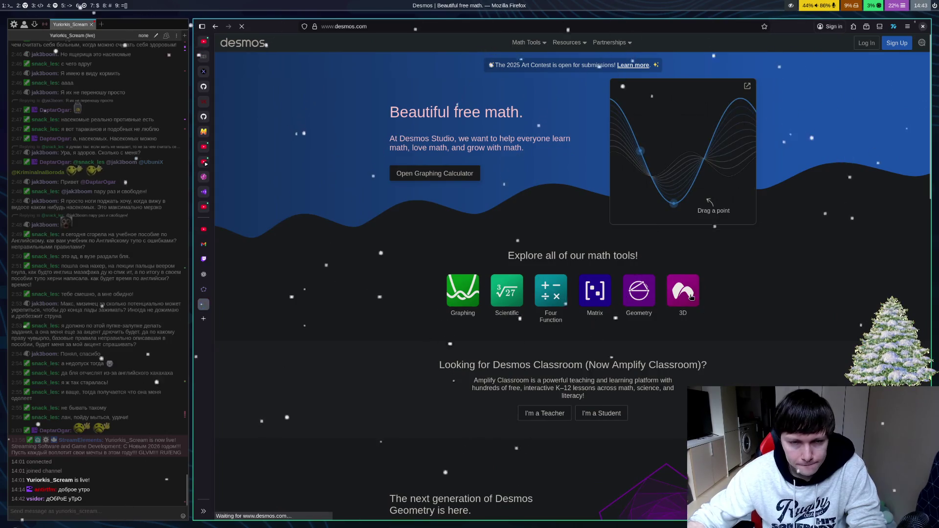
{"action": "left_click", "coordinate": [683, 292]}
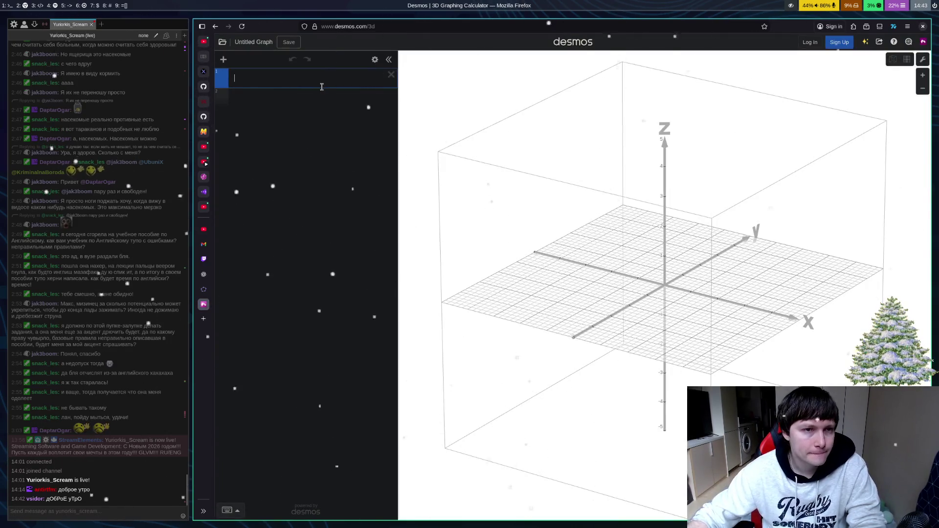
Step: Enter 3x + 0y + 2z = 0 as expression 1 and rotate the scene to view the plane
{"action": "key", "text": "ctrl+Page_Up"}
{"action": "key", "text": "ctrl+Page_Up"}
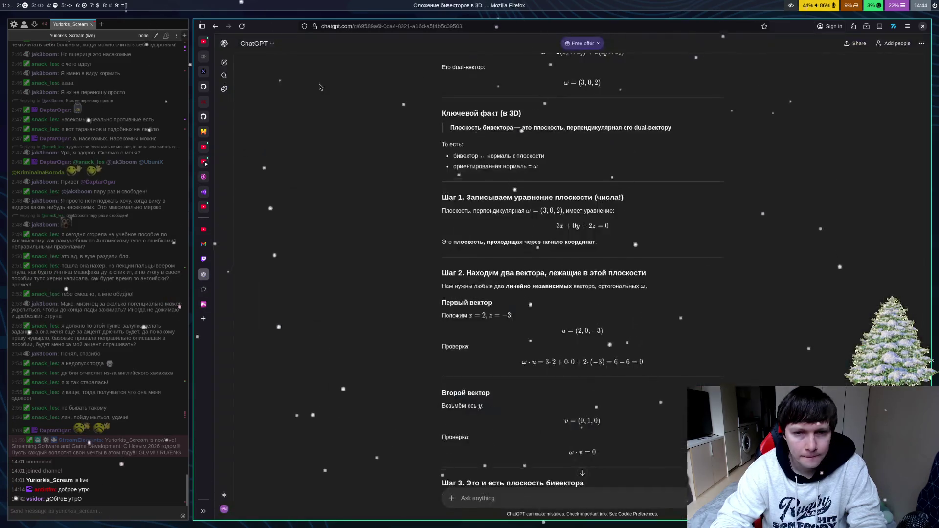
{"action": "key", "text": "ctrl+Page_Down"}
{"action": "key", "text": "ctrl+Page_Down"}
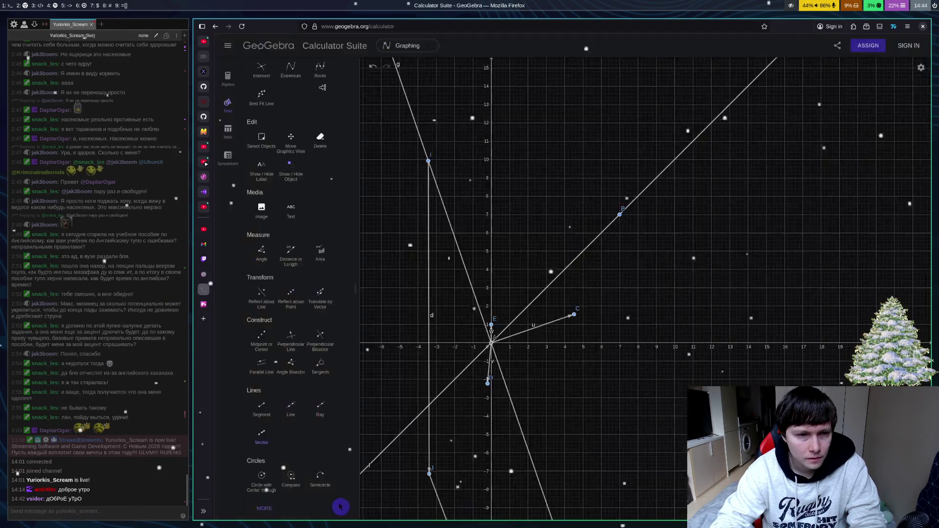
{"action": "type", "text": "3x"}
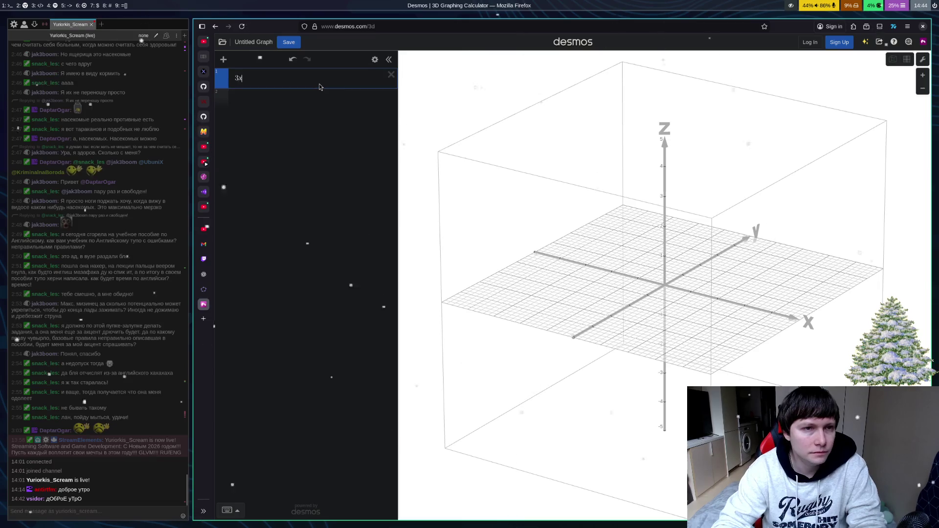
{"action": "type", "text": " + 0y "}
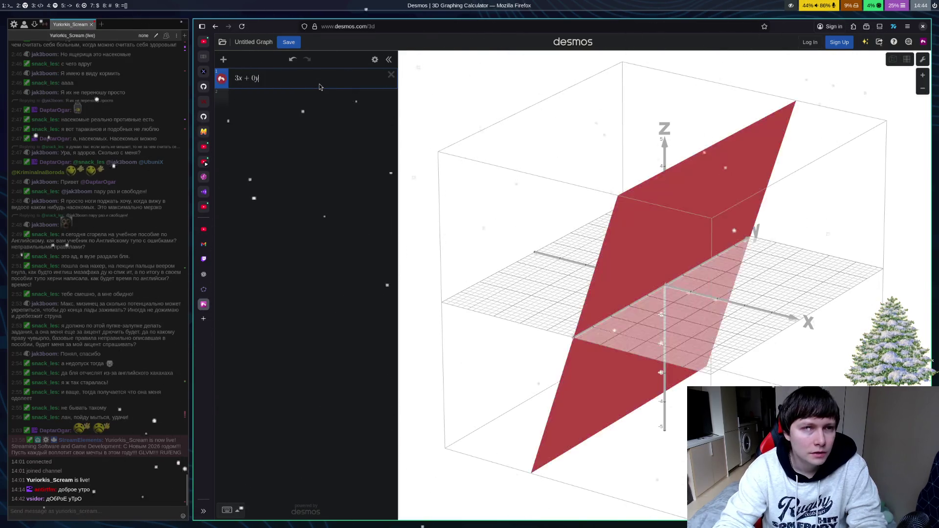
{"action": "type", "text": "+ "}
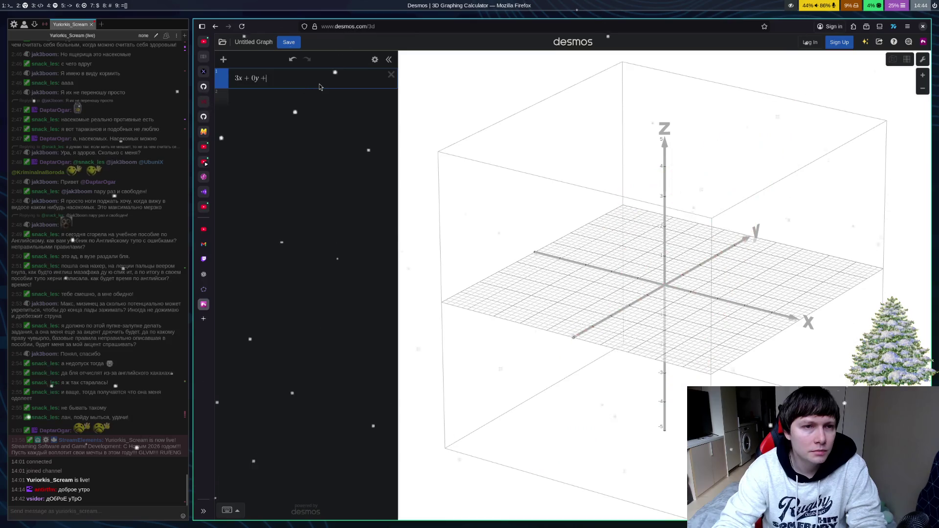
{"action": "type", "text": "2z = 0"}
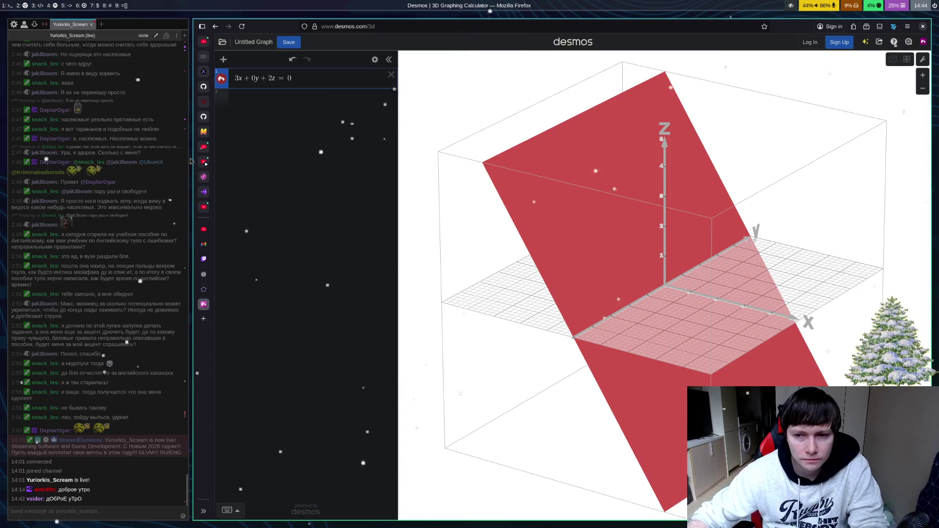
{"action": "mouse_move", "coordinate": [624, 377]}
{"action": "left_mouse_down"}
{"action": "mouse_move", "coordinate": [806, 346]}
{"action": "mouse_move", "coordinate": [709, 353]}
{"action": "mouse_move", "coordinate": [732, 339]}
{"action": "mouse_move", "coordinate": [631, 338]}
{"action": "mouse_move", "coordinate": [707, 371]}
{"action": "mouse_move", "coordinate": [723, 365]}
{"action": "mouse_move", "coordinate": [705, 361]}
{"action": "mouse_move", "coordinate": [734, 343]}
{"action": "mouse_move", "coordinate": [762, 338]}
{"action": "left_mouse_up"}
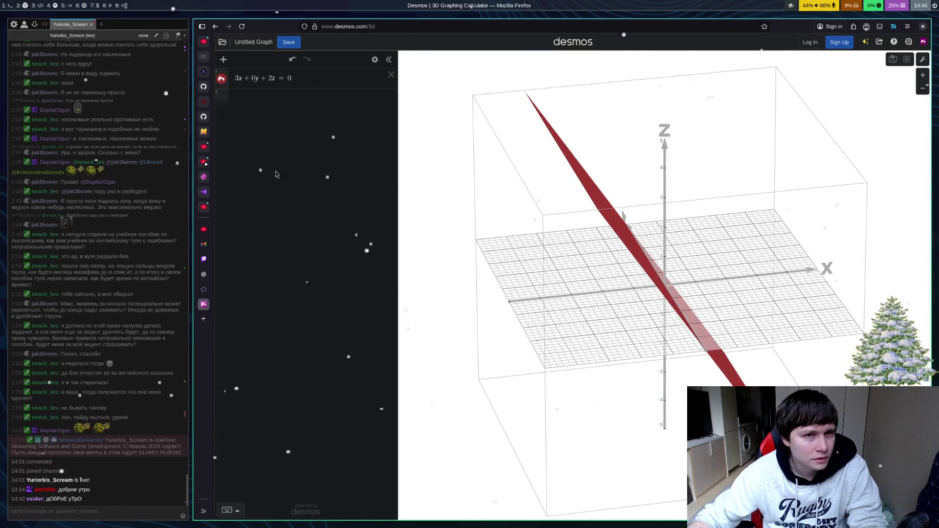
{"action": "left_click", "coordinate": [206, 291]}
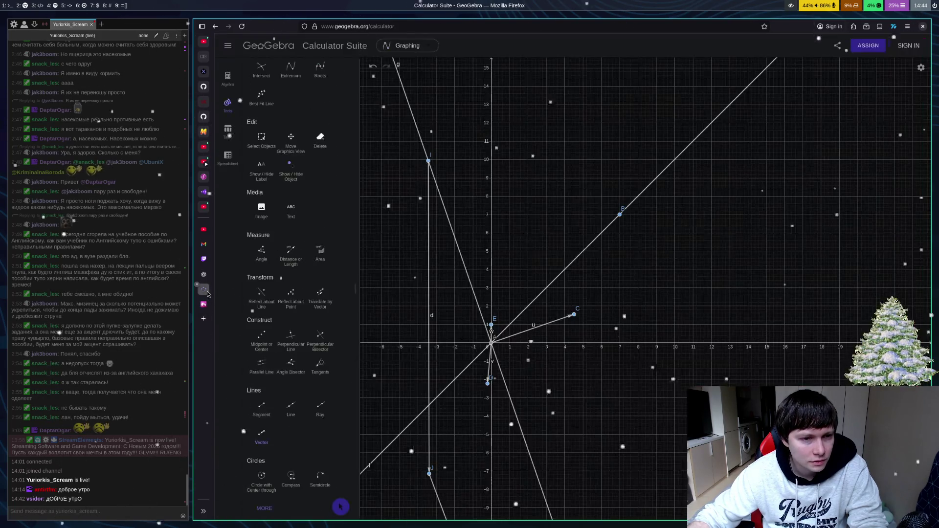
Step: Reread ChatGPT's derivation of ω = (3, 0, 2) and the plane, then return to Desmos 3D
{"action": "left_click", "coordinate": [204, 275]}
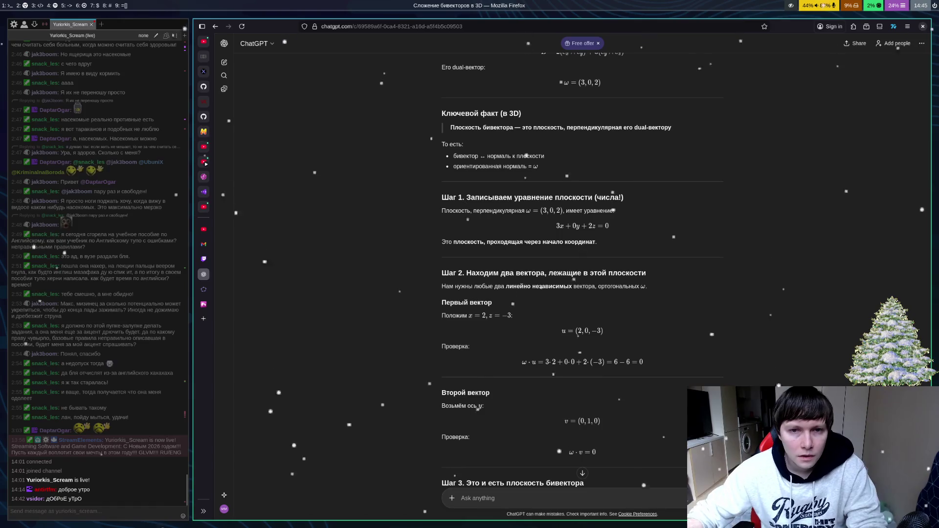
{"action": "scroll", "coordinate": [768, 279], "scroll_direction": "up", "scroll_amount": 2}
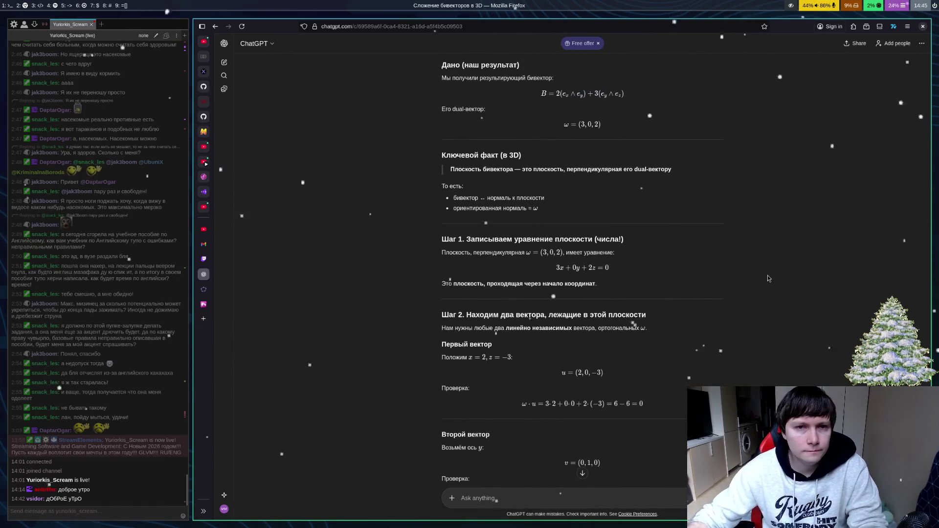
{"action": "left_click", "coordinate": [204, 304]}
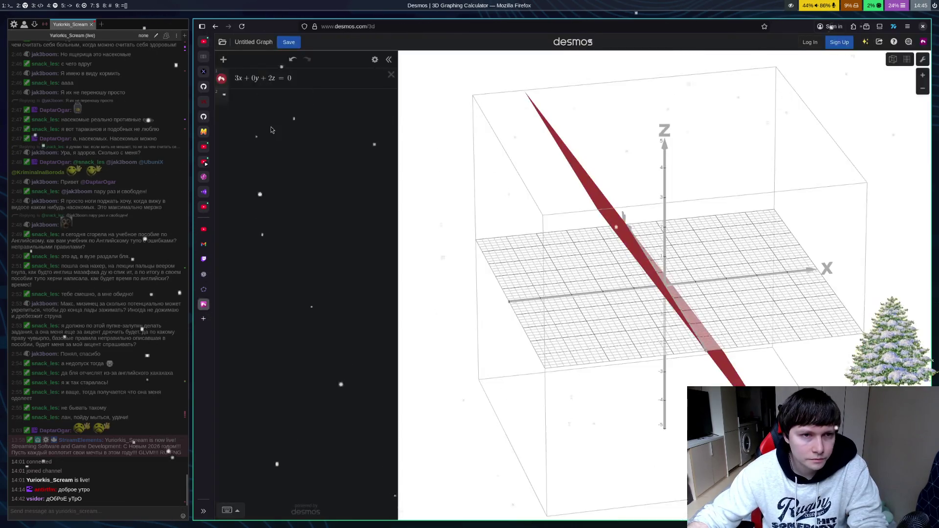
Step: Enter the point (3, 0, 2) in row 2 and rotate the scene to compare it with the plane
{"action": "left_click", "coordinate": [277, 111]}
{"action": "type", "text": "(3, 0, 2"}
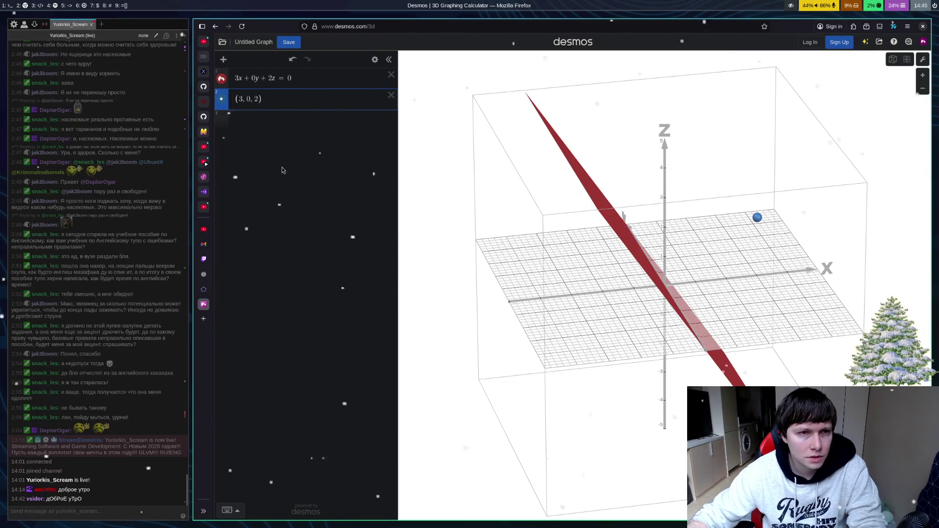
{"action": "mouse_move", "coordinate": [495, 279]}
{"action": "left_mouse_down"}
{"action": "mouse_move", "coordinate": [488, 321]}
{"action": "mouse_move", "coordinate": [530, 254]}
{"action": "mouse_move", "coordinate": [517, 285]}
{"action": "mouse_move", "coordinate": [530, 293]}
{"action": "left_mouse_up"}
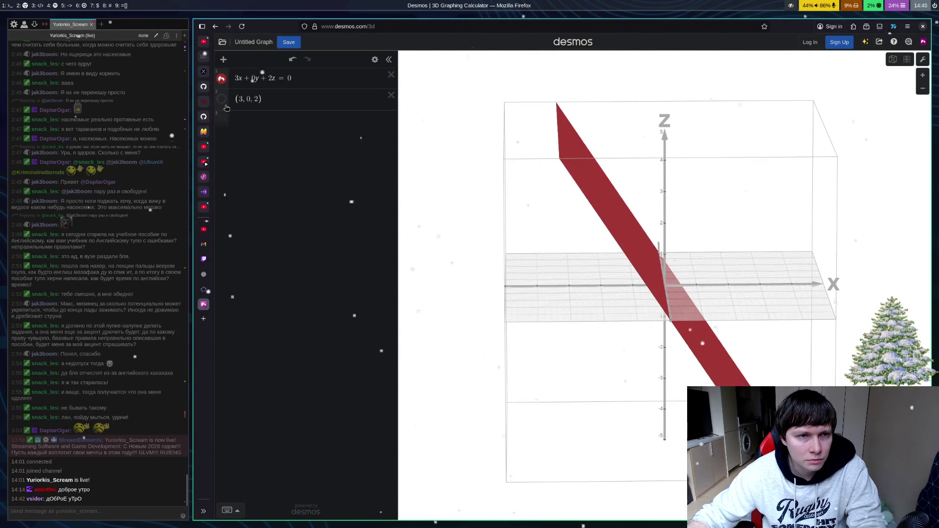
{"action": "mouse_move", "coordinate": [772, 294]}
{"action": "left_mouse_down"}
{"action": "mouse_move", "coordinate": [761, 247]}
{"action": "mouse_move", "coordinate": [746, 259]}
{"action": "mouse_move", "coordinate": [767, 289]}
{"action": "mouse_move", "coordinate": [629, 310]}
{"action": "mouse_move", "coordinate": [434, 306]}
{"action": "mouse_move", "coordinate": [683, 325]}
{"action": "mouse_move", "coordinate": [734, 353]}
{"action": "mouse_move", "coordinate": [691, 313]}
{"action": "left_mouse_up"}
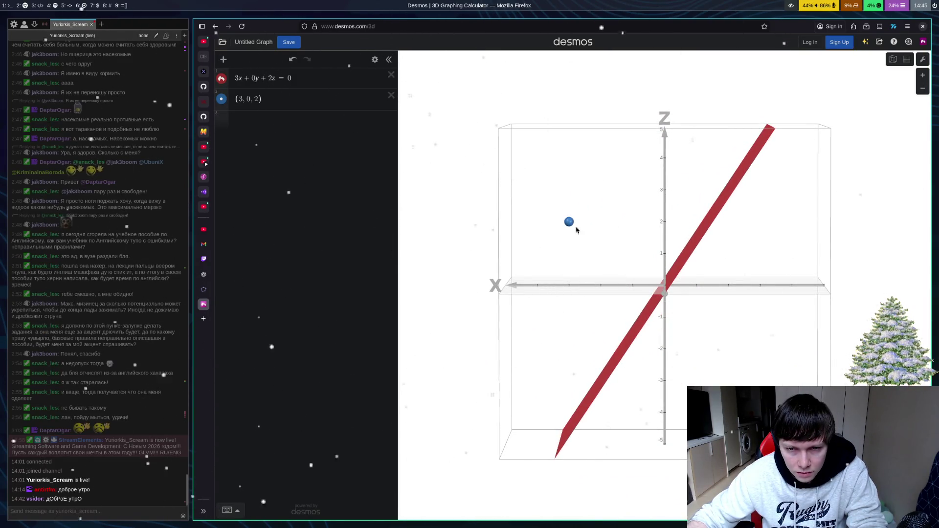
{"action": "mouse_move", "coordinate": [670, 296]}
{"action": "left_mouse_down"}
{"action": "mouse_move", "coordinate": [677, 291]}
{"action": "mouse_move", "coordinate": [673, 299]}
{"action": "left_mouse_up"}
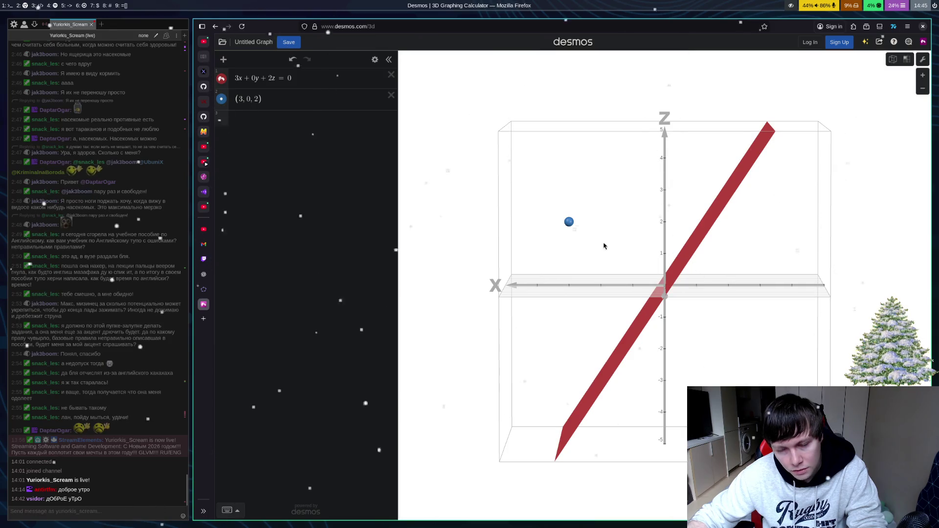
{"action": "mouse_move", "coordinate": [604, 246]}
{"action": "left_mouse_down"}
{"action": "mouse_move", "coordinate": [795, 350]}
{"action": "mouse_move", "coordinate": [679, 447]}
{"action": "mouse_move", "coordinate": [707, 414]}
{"action": "left_mouse_up"}
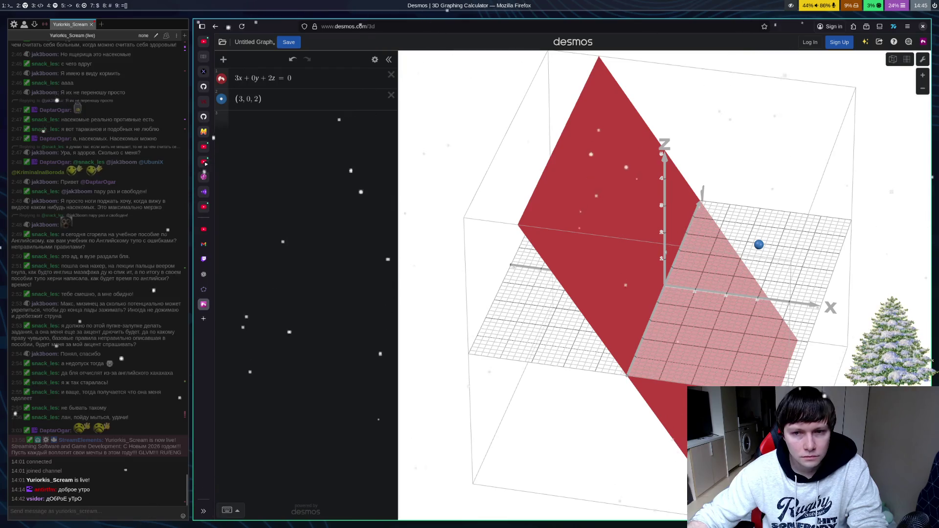
{"action": "left_click", "coordinate": [782, 301]}
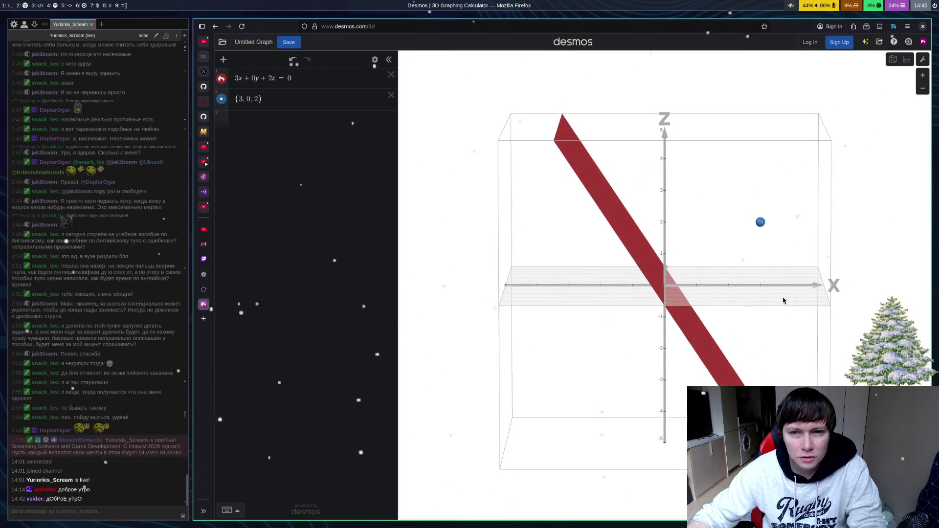
{"action": "mouse_move", "coordinate": [784, 301]}
{"action": "left_mouse_down"}
{"action": "mouse_move", "coordinate": [707, 330]}
{"action": "mouse_move", "coordinate": [672, 399]}
{"action": "mouse_move", "coordinate": [710, 450]}
{"action": "mouse_move", "coordinate": [695, 372]}
{"action": "mouse_move", "coordinate": [797, 251]}
{"action": "mouse_move", "coordinate": [669, 304]}
{"action": "mouse_move", "coordinate": [772, 309]}
{"action": "mouse_move", "coordinate": [788, 336]}
{"action": "left_mouse_up"}
{"action": "mouse_move", "coordinate": [652, 314]}
{"action": "left_mouse_down"}
{"action": "mouse_move", "coordinate": [734, 352]}
{"action": "mouse_move", "coordinate": [676, 328]}
{"action": "mouse_move", "coordinate": [676, 359]}
{"action": "mouse_move", "coordinate": [647, 303]}
{"action": "mouse_move", "coordinate": [697, 319]}
{"action": "mouse_move", "coordinate": [714, 337]}
{"action": "mouse_move", "coordinate": [719, 319]}
{"action": "mouse_move", "coordinate": [680, 351]}
{"action": "mouse_move", "coordinate": [698, 321]}
{"action": "mouse_move", "coordinate": [485, 374]}
{"action": "mouse_move", "coordinate": [681, 360]}
{"action": "mouse_move", "coordinate": [736, 321]}
{"action": "mouse_move", "coordinate": [512, 298]}
{"action": "mouse_move", "coordinate": [530, 420]}
{"action": "mouse_move", "coordinate": [556, 303]}
{"action": "mouse_move", "coordinate": [597, 332]}
{"action": "mouse_move", "coordinate": [638, 313]}
{"action": "mouse_move", "coordinate": [694, 228]}
{"action": "mouse_move", "coordinate": [569, 170]}
{"action": "mouse_move", "coordinate": [568, 157]}
{"action": "mouse_move", "coordinate": [808, 205]}
{"action": "mouse_move", "coordinate": [816, 225]}
{"action": "mouse_move", "coordinate": [522, 345]}
{"action": "mouse_move", "coordinate": [582, 374]}
{"action": "mouse_move", "coordinate": [648, 399]}
{"action": "mouse_move", "coordinate": [577, 321]}
{"action": "mouse_move", "coordinate": [670, 377]}
{"action": "mouse_move", "coordinate": [864, 195]}
{"action": "mouse_move", "coordinate": [580, 221]}
{"action": "mouse_move", "coordinate": [746, 120]}
{"action": "mouse_move", "coordinate": [673, 224]}
{"action": "mouse_move", "coordinate": [699, 177]}
{"action": "mouse_move", "coordinate": [686, 137]}
{"action": "mouse_move", "coordinate": [765, 225]}
{"action": "mouse_move", "coordinate": [745, 196]}
{"action": "mouse_move", "coordinate": [740, 233]}
{"action": "mouse_move", "coordinate": [711, 275]}
{"action": "mouse_move", "coordinate": [736, 251]}
{"action": "mouse_move", "coordinate": [738, 230]}
{"action": "left_mouse_up"}
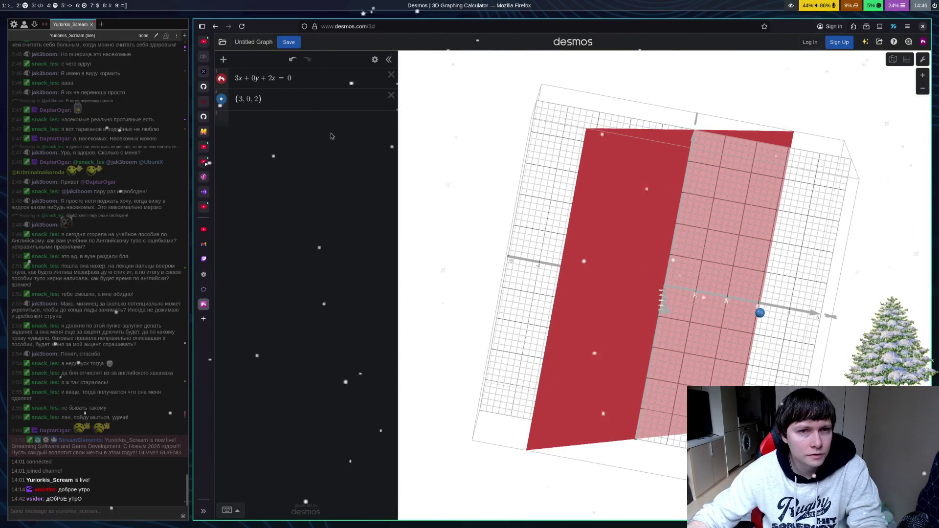
{"action": "left_click", "coordinate": [376, 63]}
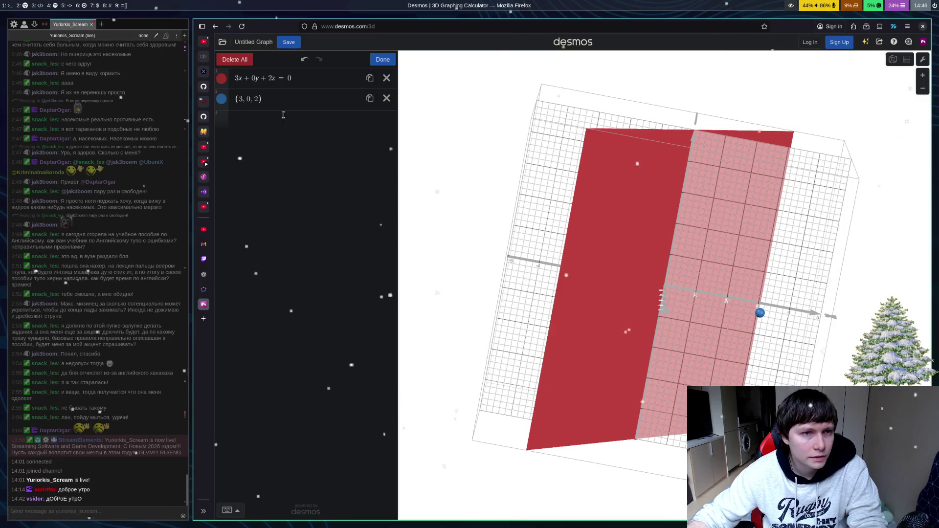
Step: Try the default and XY orientations, then open the Graph Settings panel
{"action": "left_click", "coordinate": [383, 59]}
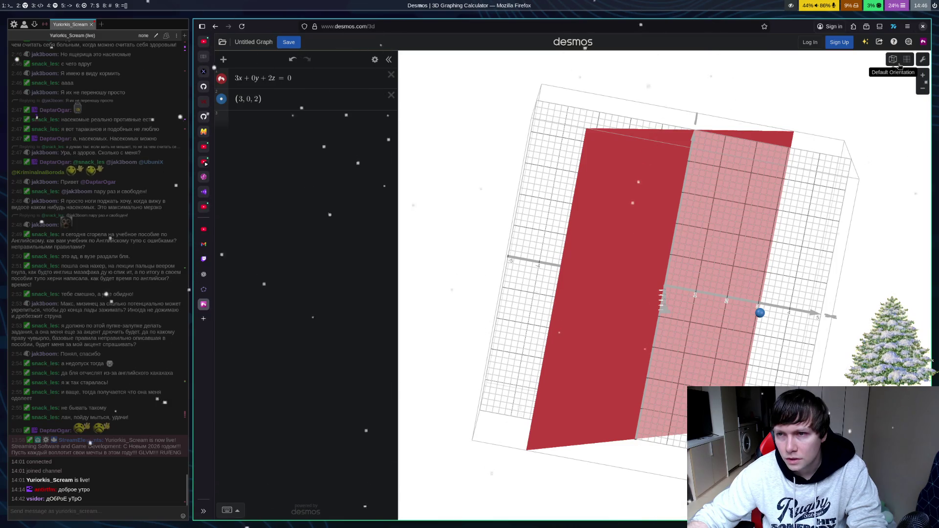
{"action": "left_click", "coordinate": [899, 65]}
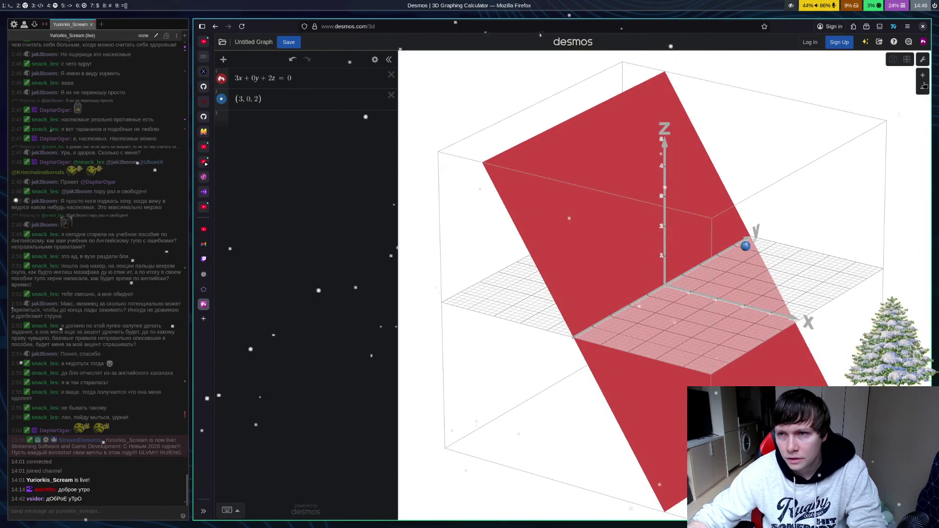
{"action": "left_click", "coordinate": [913, 60]}
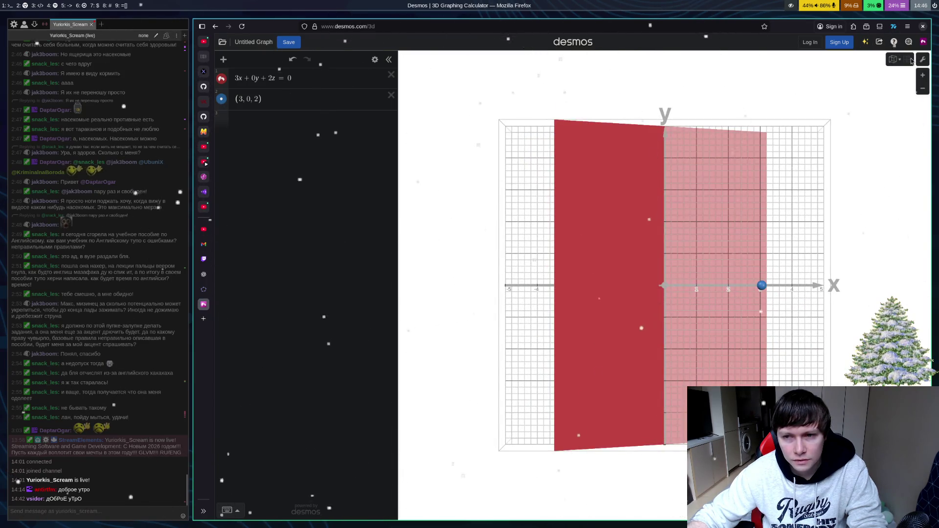
{"action": "left_click", "coordinate": [899, 64]}
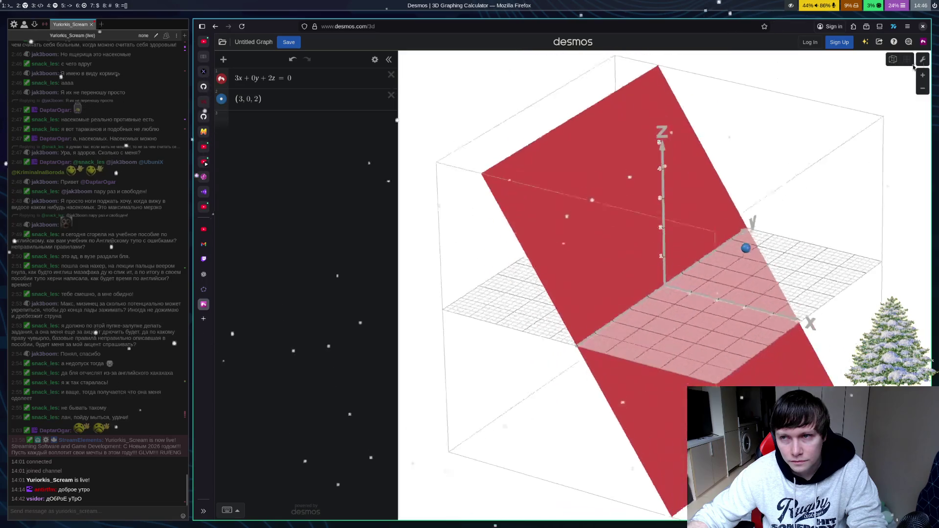
{"action": "left_click", "coordinate": [929, 61]}
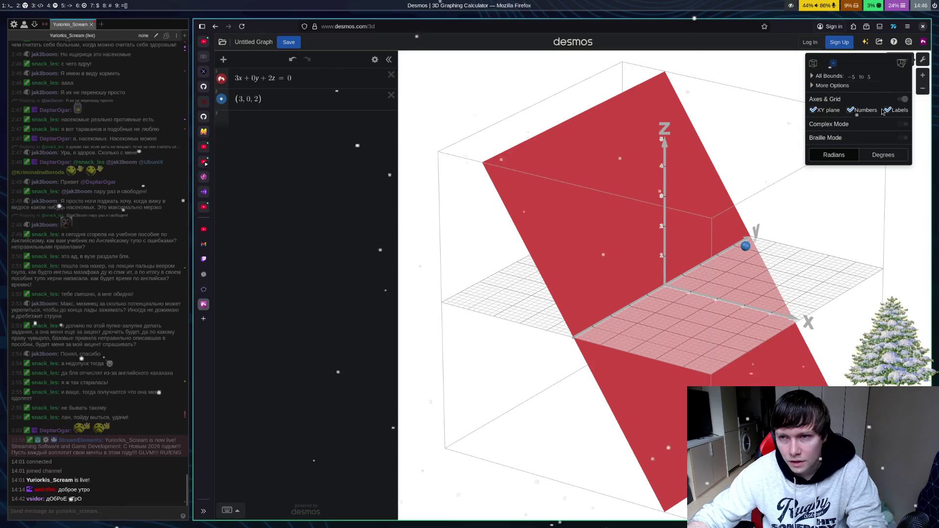
Step: Toggle the XY plane, extra options, degrees/radians and axes-and-grid settings, leaving them as before
{"action": "left_click", "coordinate": [815, 113]}
{"action": "left_click", "coordinate": [815, 113]}
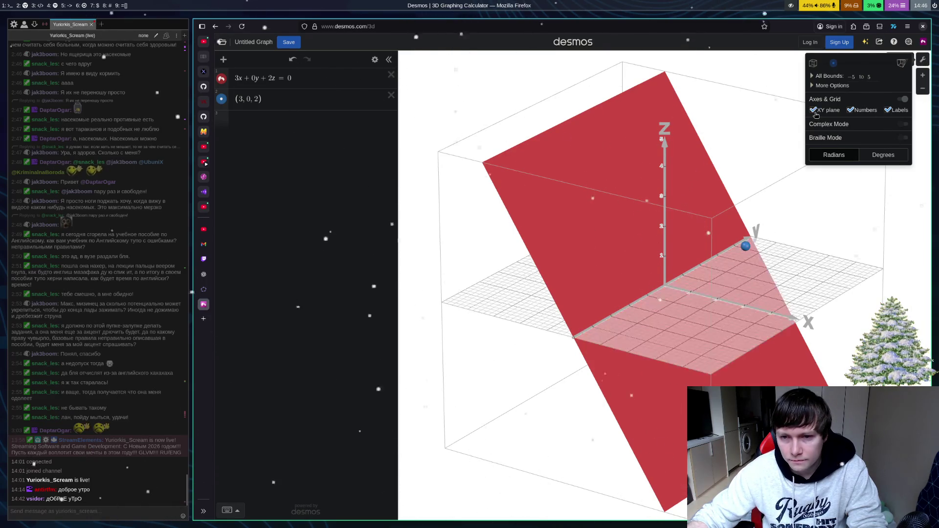
{"action": "left_click", "coordinate": [815, 112]}
{"action": "left_click", "coordinate": [815, 113]}
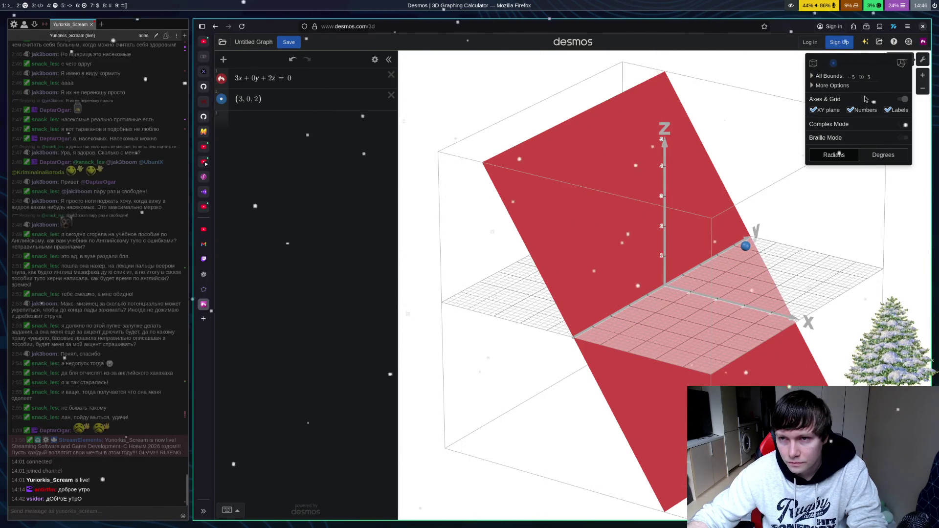
{"action": "left_click", "coordinate": [818, 88]}
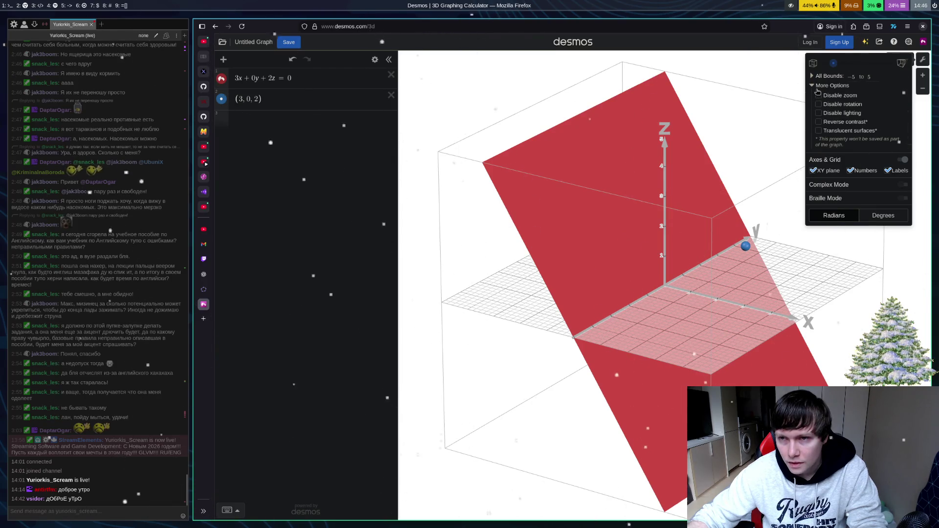
{"action": "left_click", "coordinate": [818, 87]}
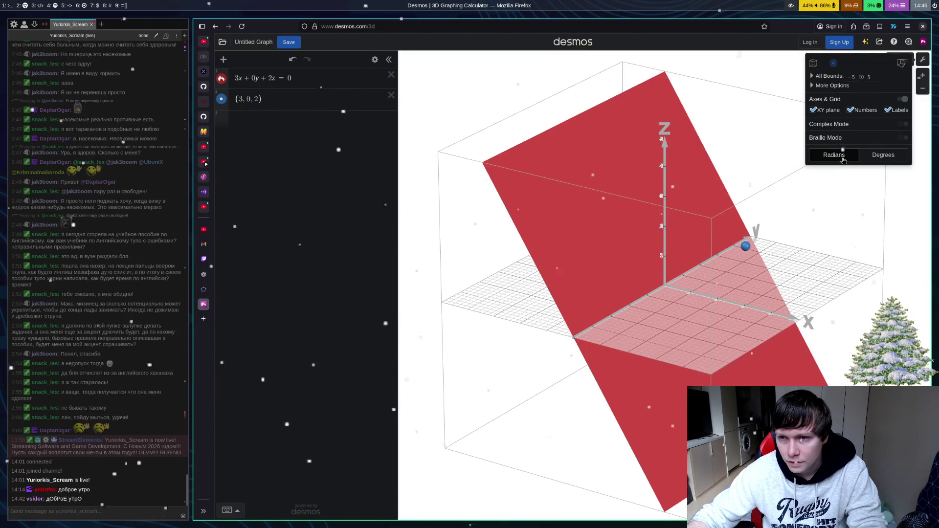
{"action": "left_click", "coordinate": [873, 155]}
{"action": "left_click", "coordinate": [847, 159]}
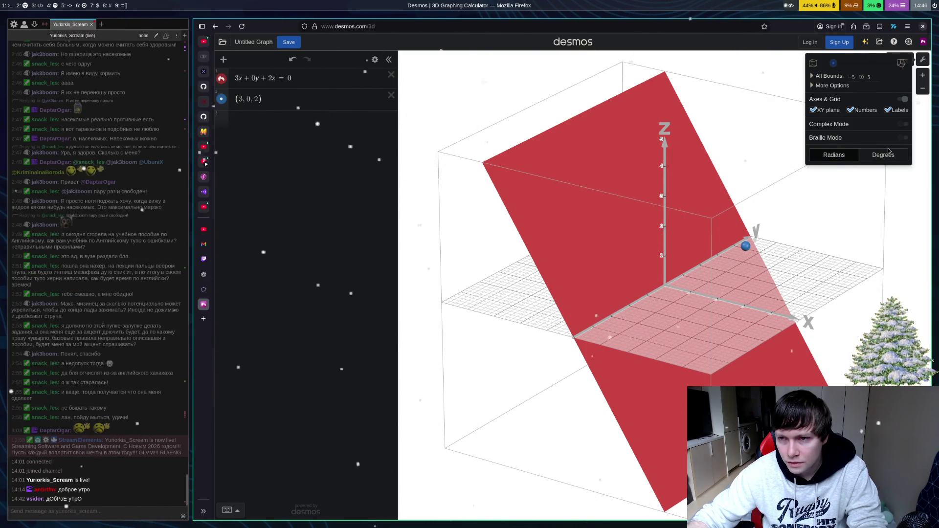
{"action": "left_click", "coordinate": [909, 101]}
{"action": "left_click", "coordinate": [909, 101]}
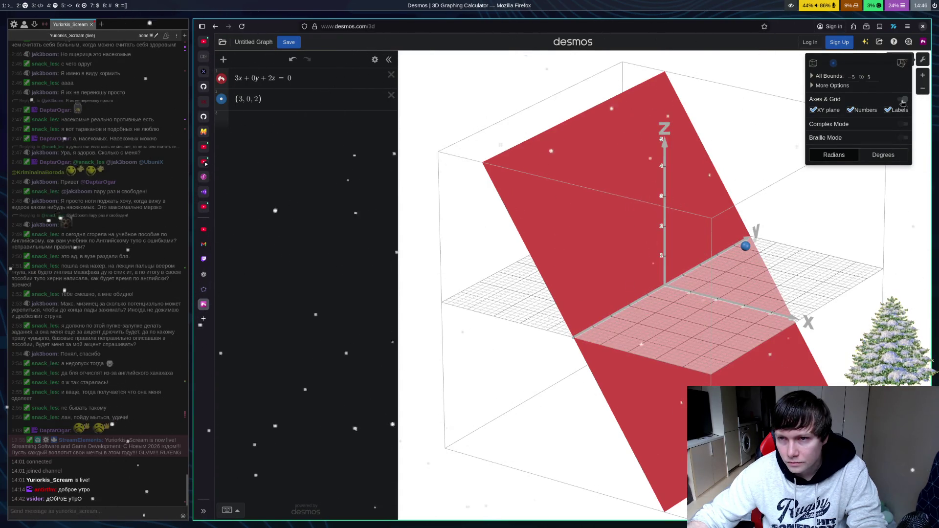
Step: Expand and recombine the x, y, z axis bounds, and adjust the automatic spin
{"action": "left_click", "coordinate": [815, 86]}
{"action": "left_click", "coordinate": [815, 86]}
{"action": "left_click", "coordinate": [813, 77]}
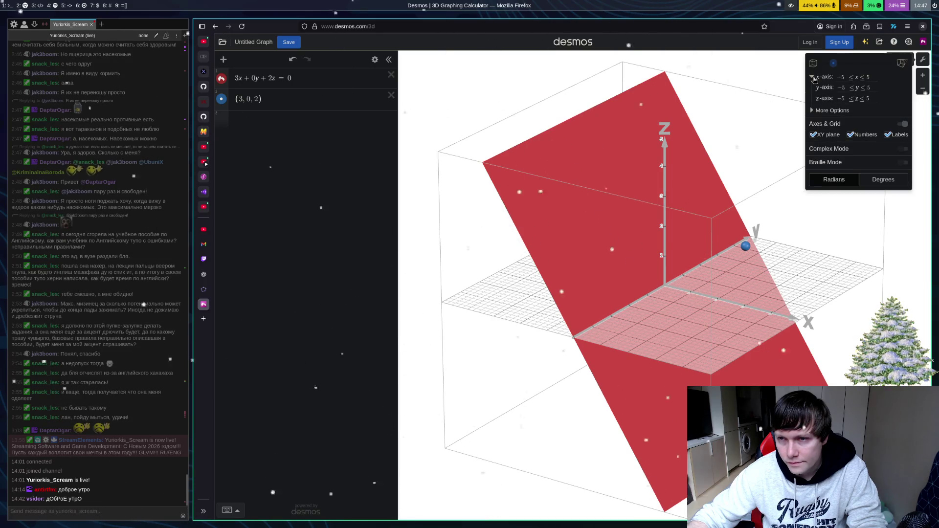
{"action": "left_click", "coordinate": [813, 77]}
{"action": "left_click", "coordinate": [813, 78]}
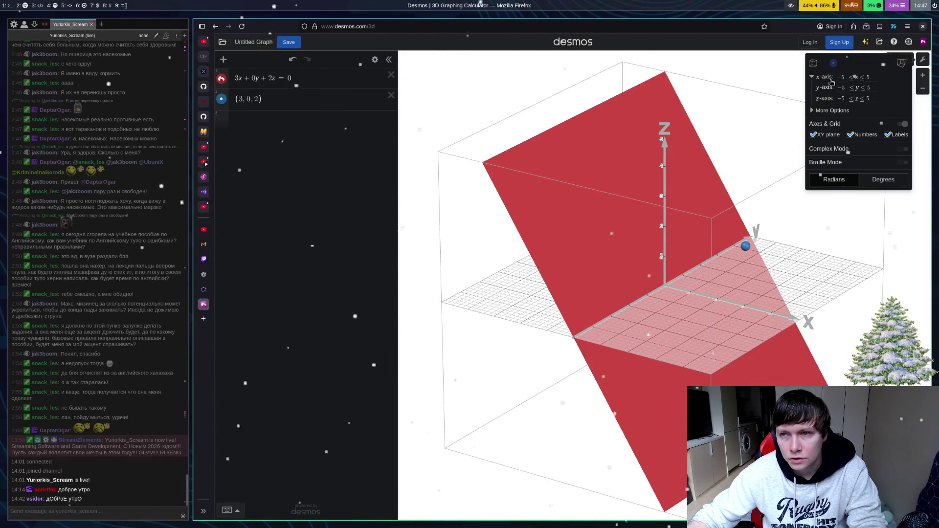
{"action": "left_click", "coordinate": [813, 78]}
{"action": "left_click_drag", "start_coordinate": [835, 66], "coordinate": [892, 64]}
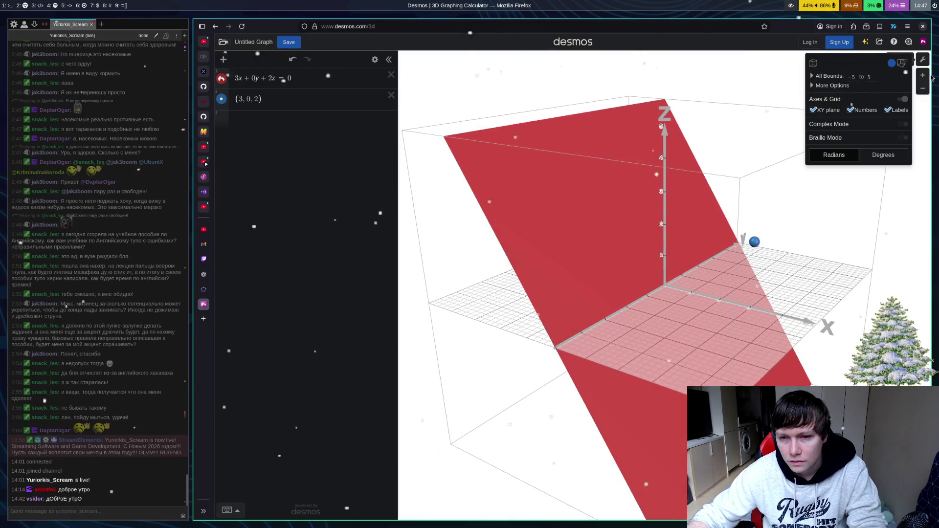
{"action": "left_click_drag", "start_coordinate": [892, 62], "coordinate": [822, 63]}
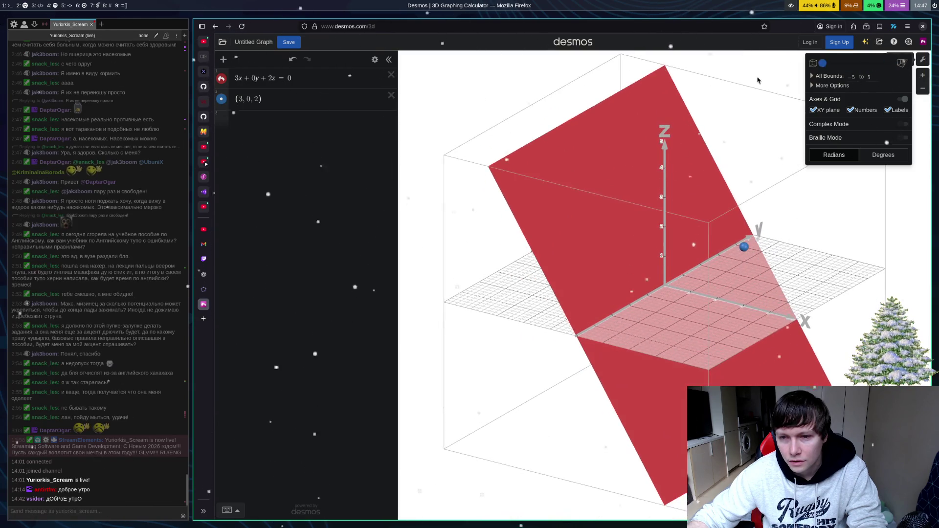
Step: Close Graph Settings and zoom in on the plane and point
{"action": "left_click", "coordinate": [931, 72]}
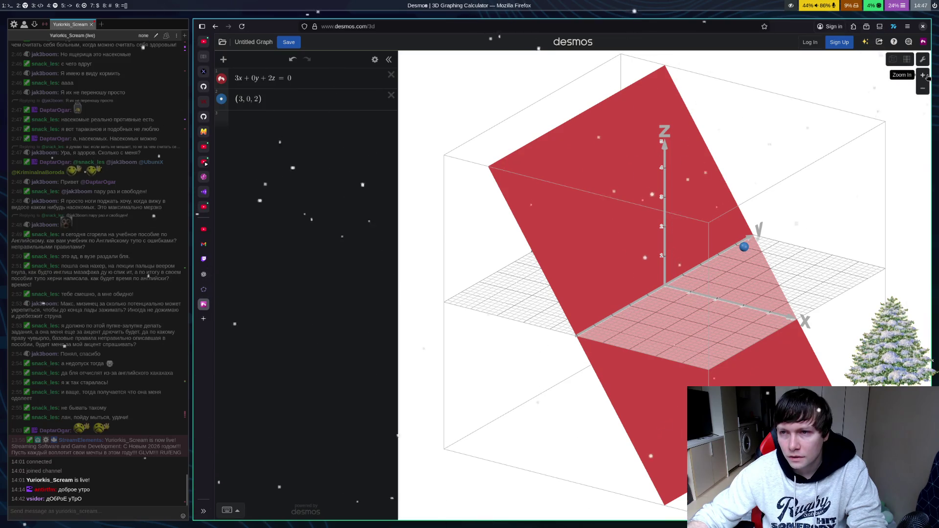
{"action": "left_click", "coordinate": [927, 76]}
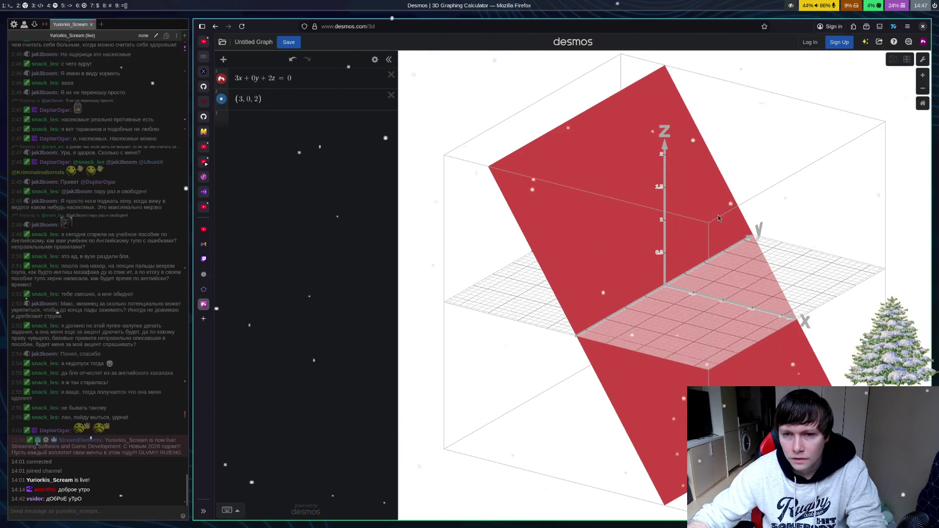
{"action": "scroll", "coordinate": [719, 216], "scroll_direction": "down", "scroll_amount": 4}
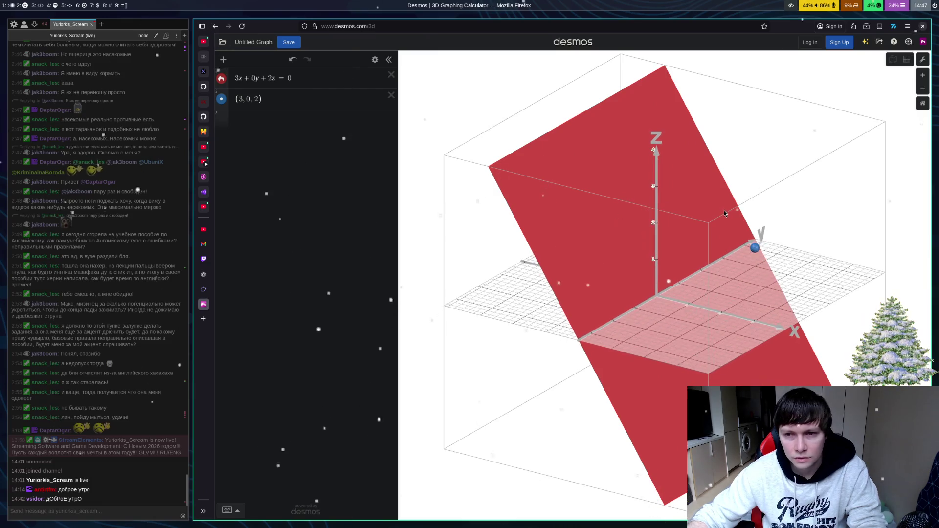
Step: Zoom and rotate the view to see the plane from several angles, ending edge-on from the front
{"action": "scroll", "coordinate": [724, 213], "scroll_direction": "down", "scroll_amount": 4}
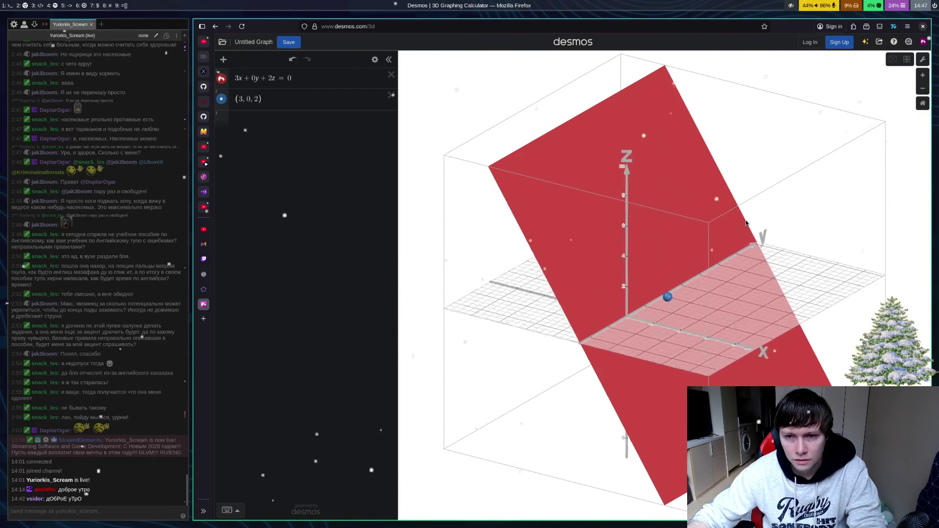
{"action": "mouse_move", "coordinate": [746, 223]}
{"action": "left_mouse_down"}
{"action": "mouse_move", "coordinate": [748, 239]}
{"action": "mouse_move", "coordinate": [699, 303]}
{"action": "mouse_move", "coordinate": [704, 266]}
{"action": "mouse_move", "coordinate": [607, 271]}
{"action": "mouse_move", "coordinate": [669, 294]}
{"action": "left_mouse_up"}
{"action": "scroll", "coordinate": [699, 303], "scroll_direction": "down", "scroll_amount": 4}
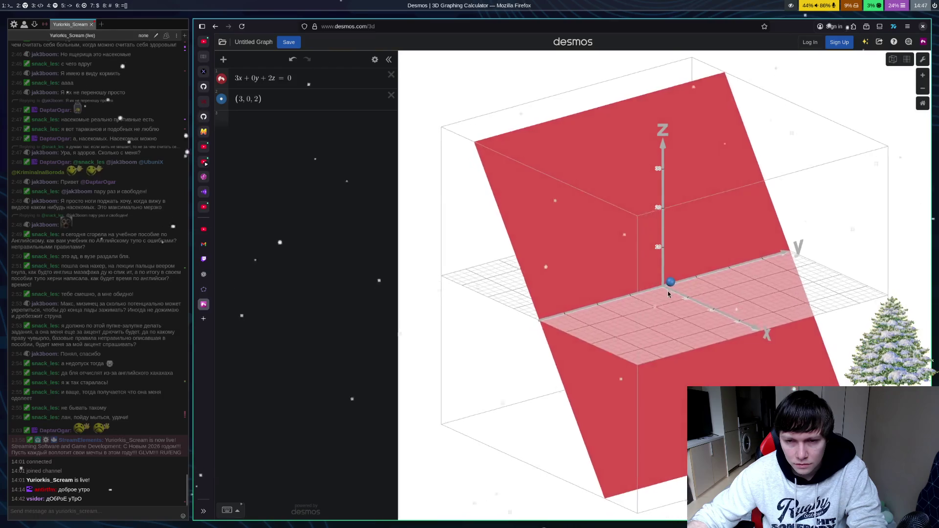
{"action": "scroll", "coordinate": [668, 294], "scroll_direction": "up", "scroll_amount": 2}
{"action": "left_click_drag", "start_coordinate": [651, 325], "coordinate": [726, 244]}
{"action": "mouse_move", "coordinate": [703, 255]}
{"action": "left_mouse_down"}
{"action": "mouse_move", "coordinate": [668, 274]}
{"action": "mouse_move", "coordinate": [681, 272]}
{"action": "mouse_move", "coordinate": [684, 341]}
{"action": "mouse_move", "coordinate": [670, 363]}
{"action": "mouse_move", "coordinate": [697, 292]}
{"action": "mouse_move", "coordinate": [707, 304]}
{"action": "mouse_move", "coordinate": [715, 294]}
{"action": "mouse_move", "coordinate": [717, 270]}
{"action": "mouse_move", "coordinate": [735, 322]}
{"action": "left_mouse_up"}
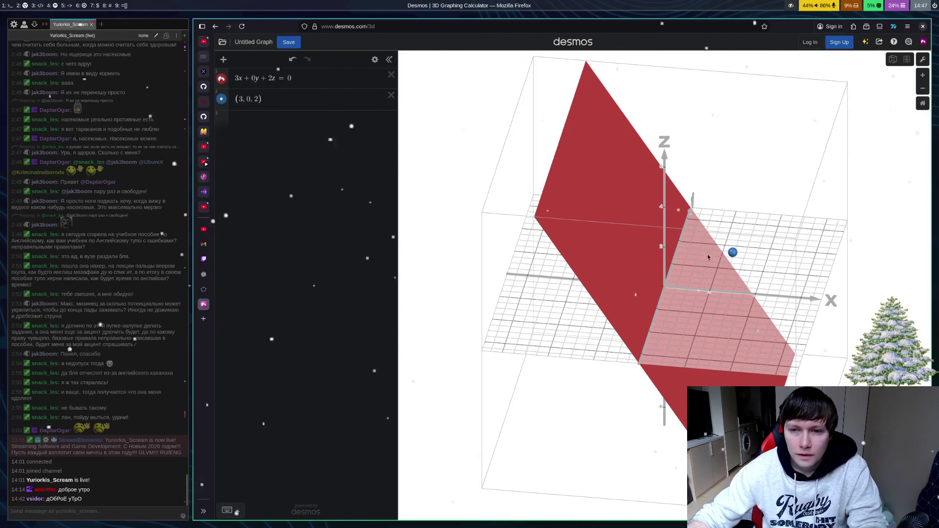
{"action": "mouse_move", "coordinate": [708, 257]}
{"action": "left_mouse_down"}
{"action": "mouse_move", "coordinate": [748, 228]}
{"action": "mouse_move", "coordinate": [795, 243]}
{"action": "mouse_move", "coordinate": [721, 228]}
{"action": "mouse_move", "coordinate": [701, 237]}
{"action": "mouse_move", "coordinate": [688, 347]}
{"action": "mouse_move", "coordinate": [662, 315]}
{"action": "left_mouse_up"}
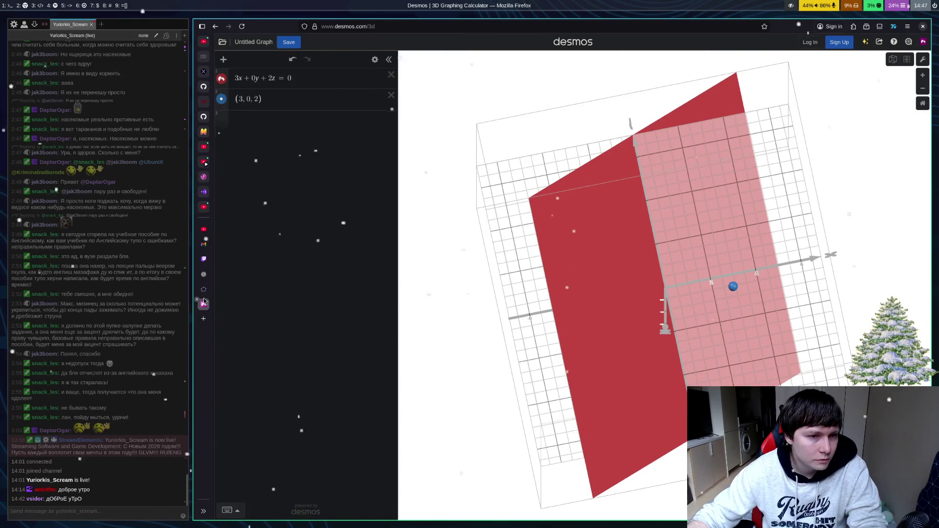
{"action": "left_click", "coordinate": [203, 289]}
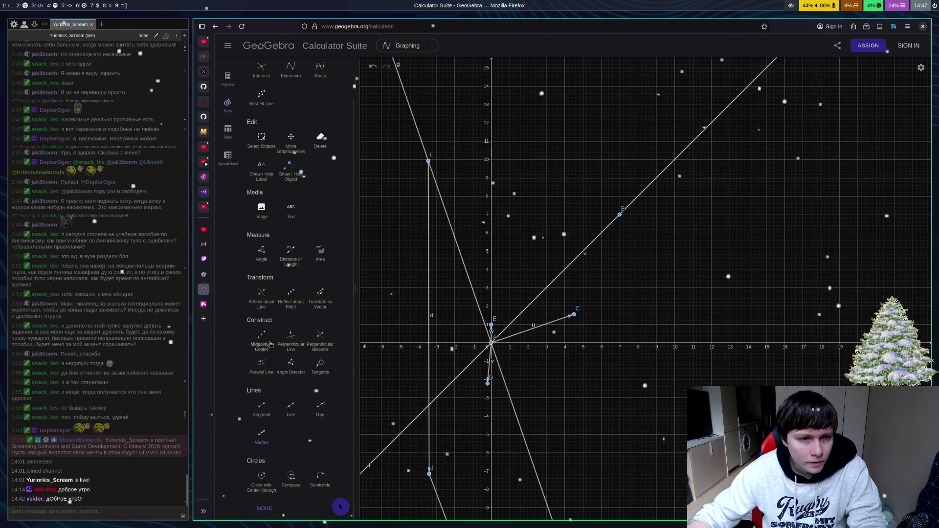
Step: Rotate the Desmos scene to show the z-axis, and pan the GeoGebra 2D graph into position
{"action": "left_click", "coordinate": [204, 305]}
{"action": "left_click_drag", "start_coordinate": [703, 330], "coordinate": [795, 203]}
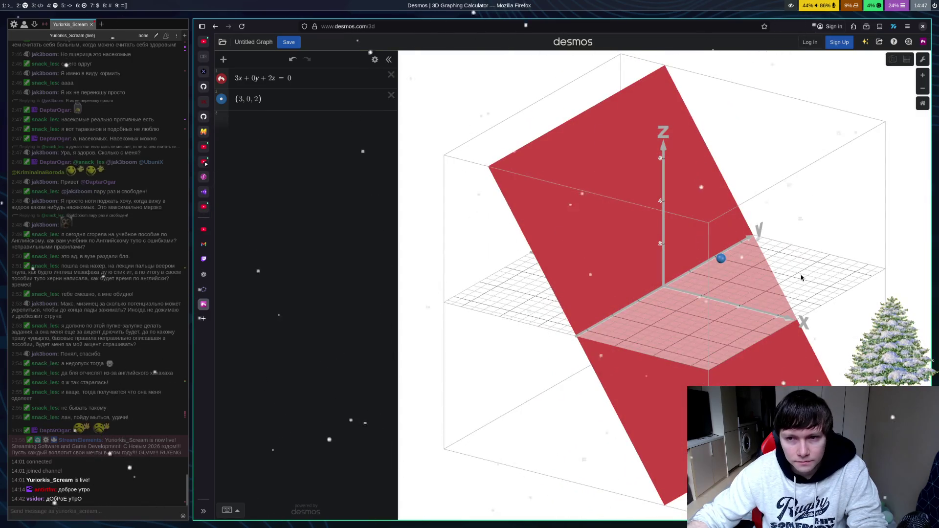
{"action": "left_click", "coordinate": [204, 290]}
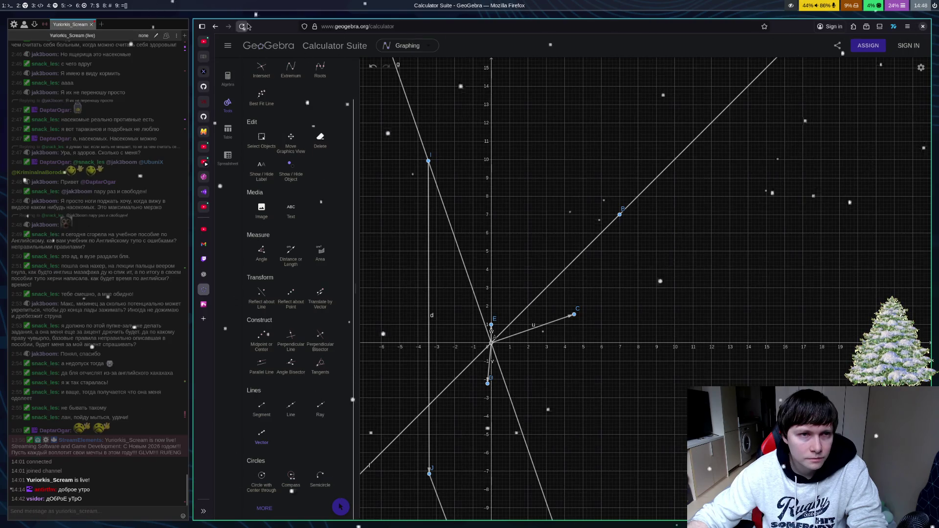
{"action": "left_click", "coordinate": [639, 297]}
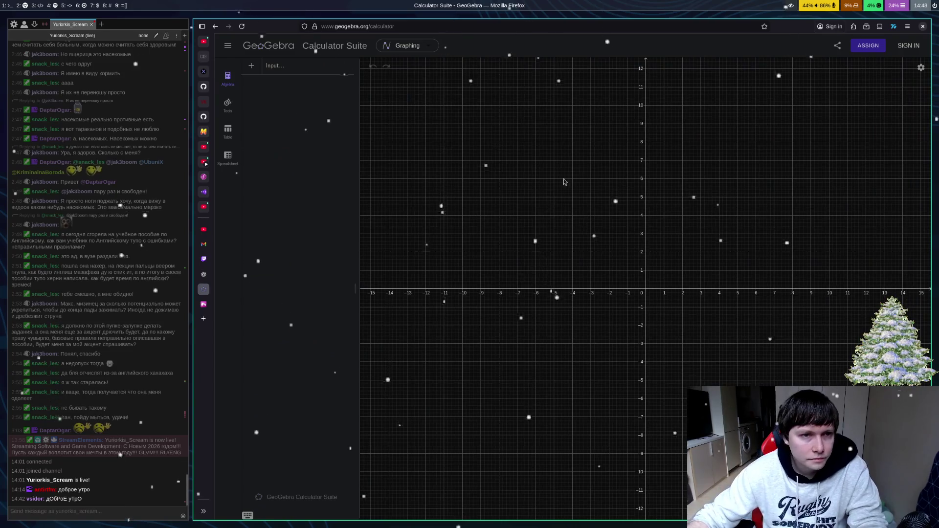
{"action": "left_click_drag", "start_coordinate": [679, 210], "coordinate": [548, 301]}
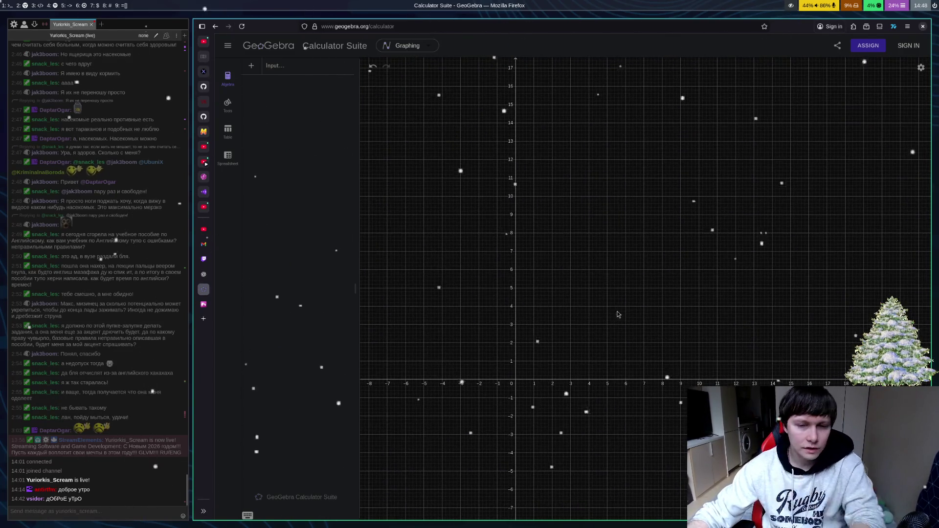
{"action": "left_click", "coordinate": [204, 305]}
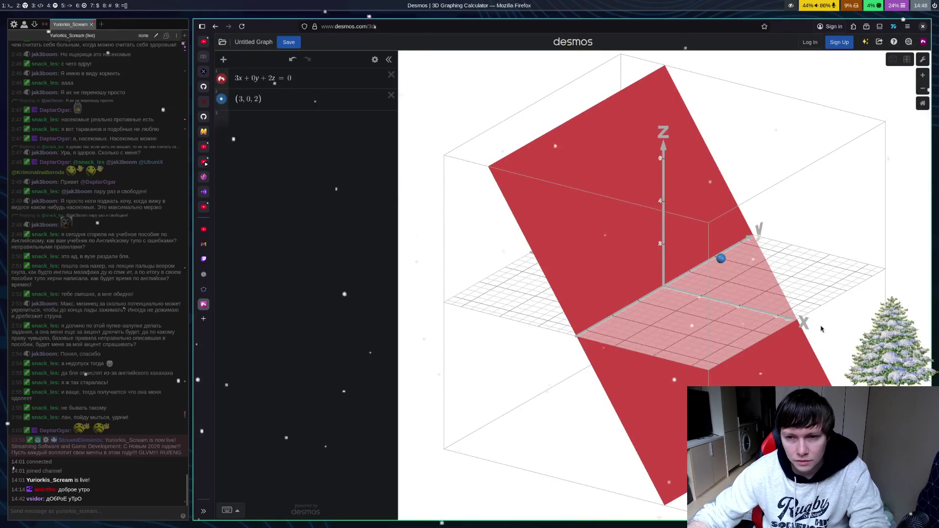
{"action": "left_click_drag", "start_coordinate": [821, 328], "coordinate": [697, 280]}
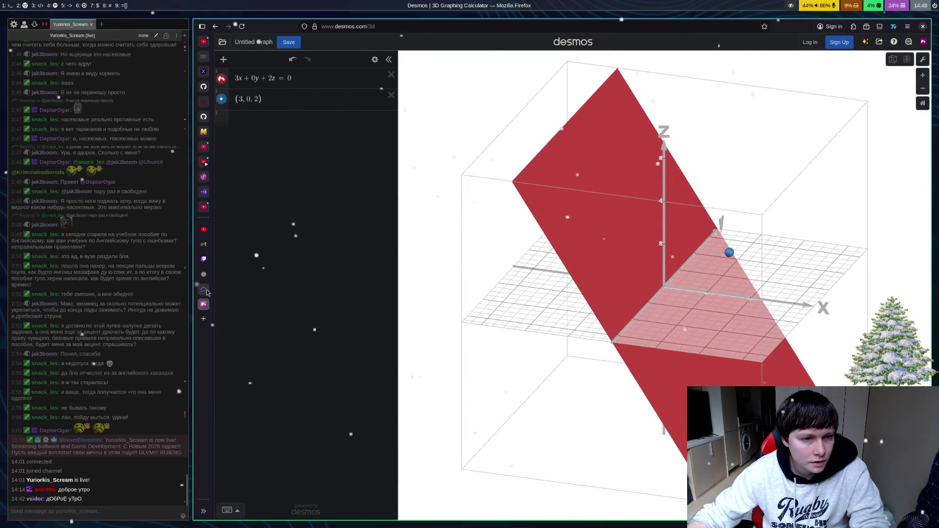
{"action": "left_click", "coordinate": [204, 290]}
{"action": "mouse_move", "coordinate": [540, 409]}
{"action": "left_mouse_down"}
{"action": "mouse_move", "coordinate": [540, 325]}
{"action": "mouse_move", "coordinate": [518, 335]}
{"action": "left_mouse_up"}
Step: Pick GeoGebra's Line tool and place its first point A at the origin
{"action": "left_click", "coordinate": [228, 106]}
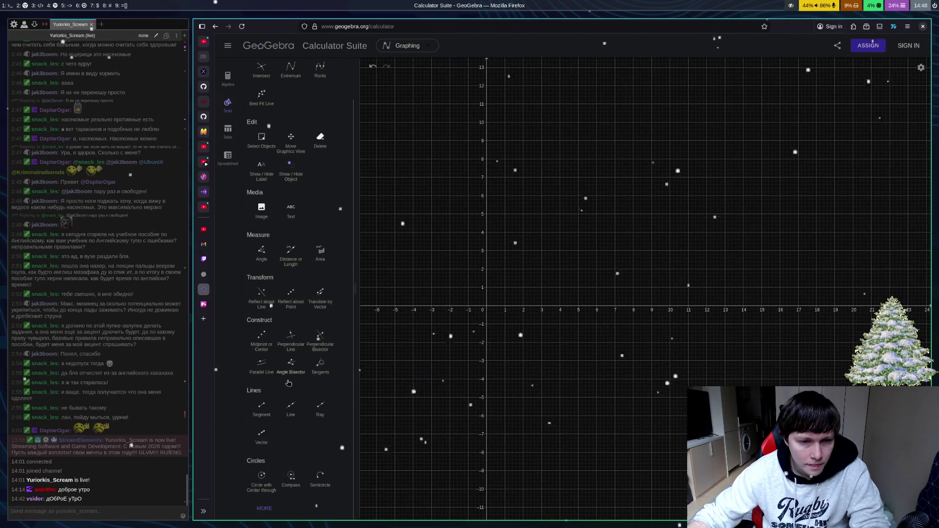
{"action": "left_click", "coordinate": [291, 406]}
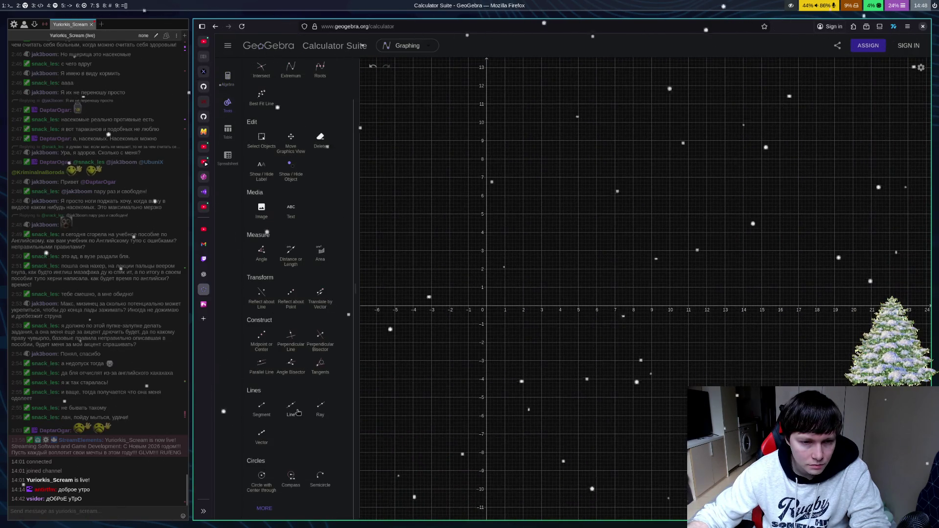
{"action": "left_click", "coordinate": [487, 306]}
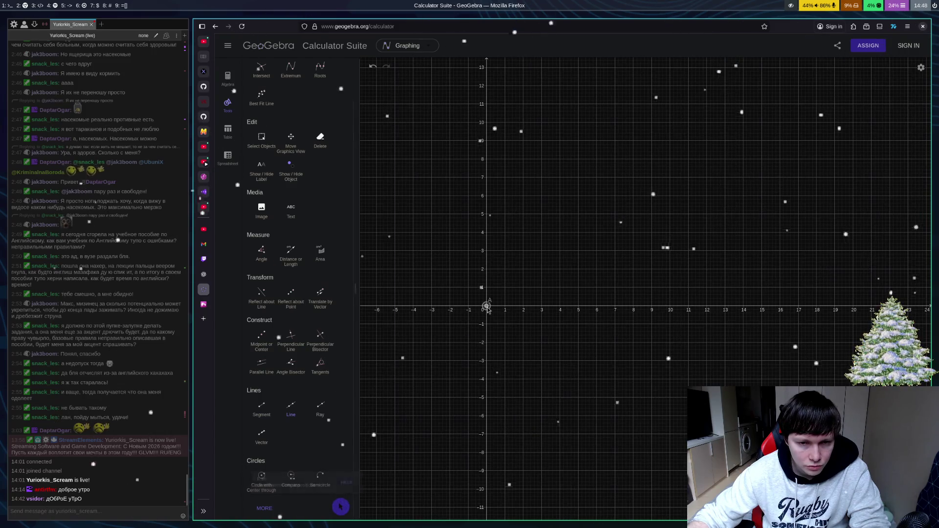
Step: Finish line AB through point B at (8, 8), briefly checking the ChatGPT conversation
{"action": "left_click", "coordinate": [633, 159]}
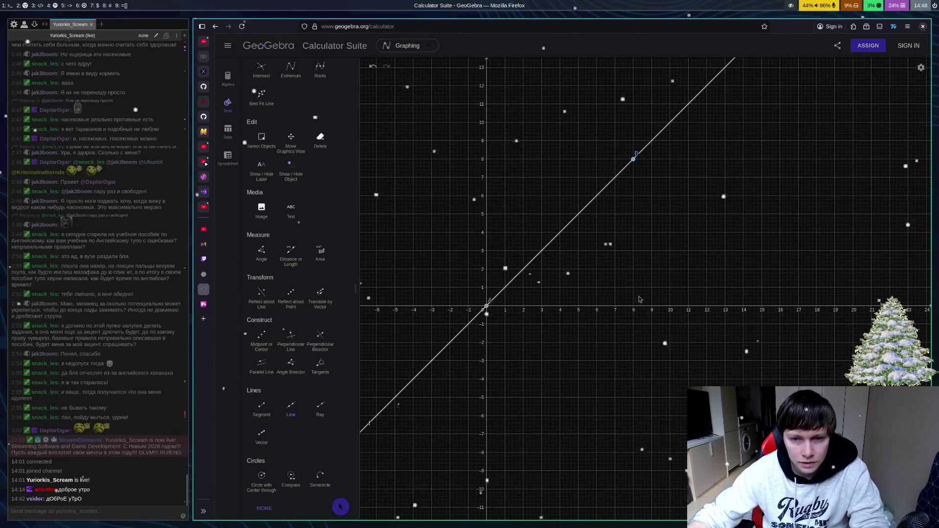
{"action": "left_click", "coordinate": [204, 290]}
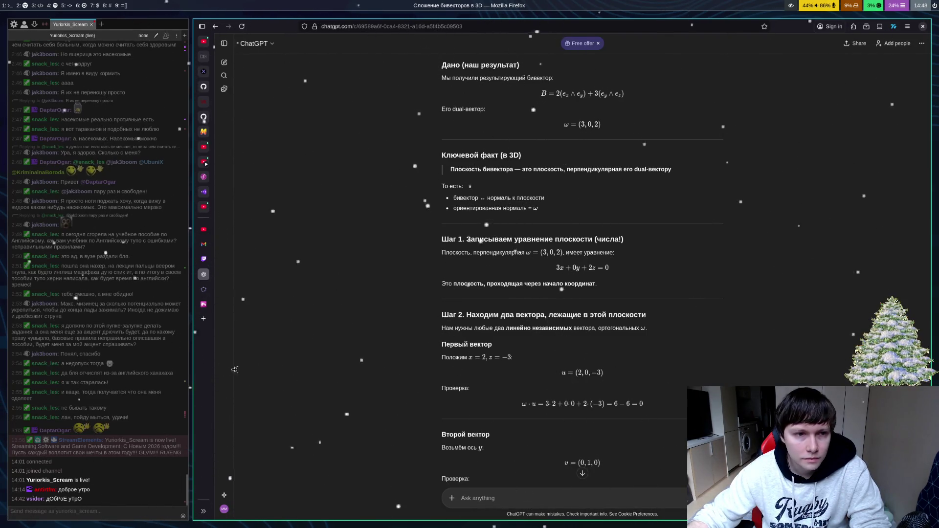
{"action": "left_click", "coordinate": [204, 289]}
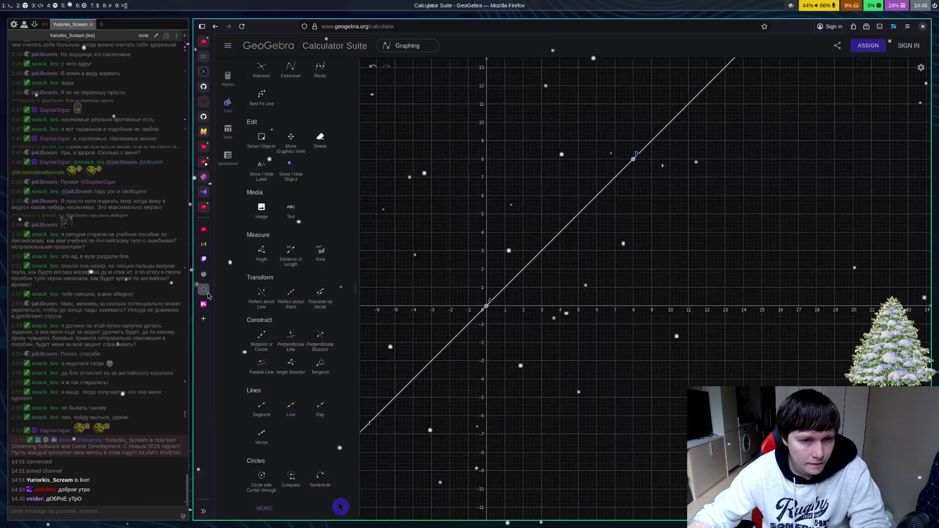
Step: Draw vector u from the origin to point C at (3, 2)
{"action": "left_click", "coordinate": [326, 413]}
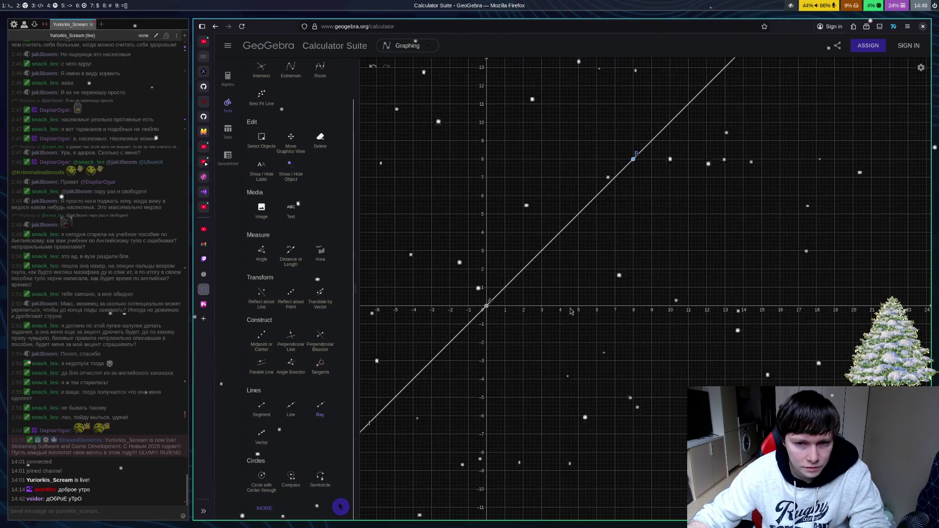
{"action": "left_click", "coordinate": [491, 310]}
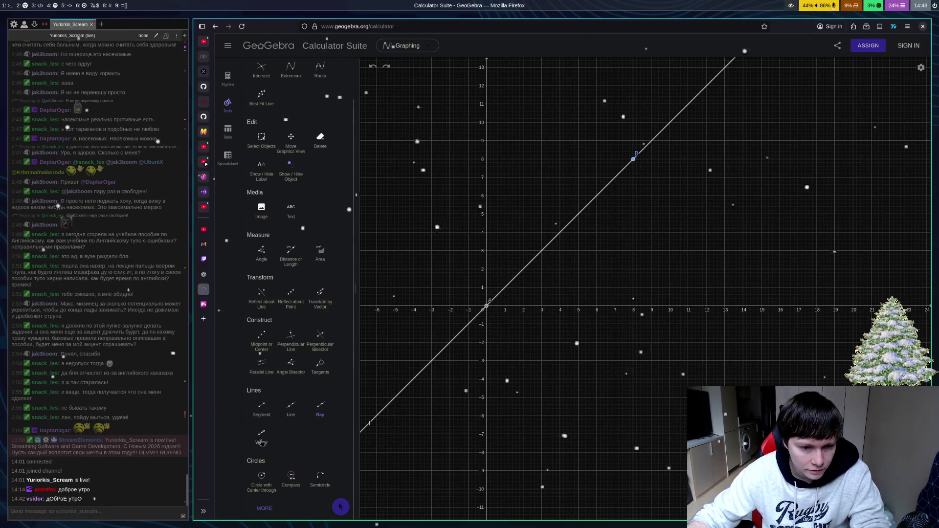
{"action": "left_click", "coordinate": [261, 434]}
{"action": "left_click", "coordinate": [490, 307]}
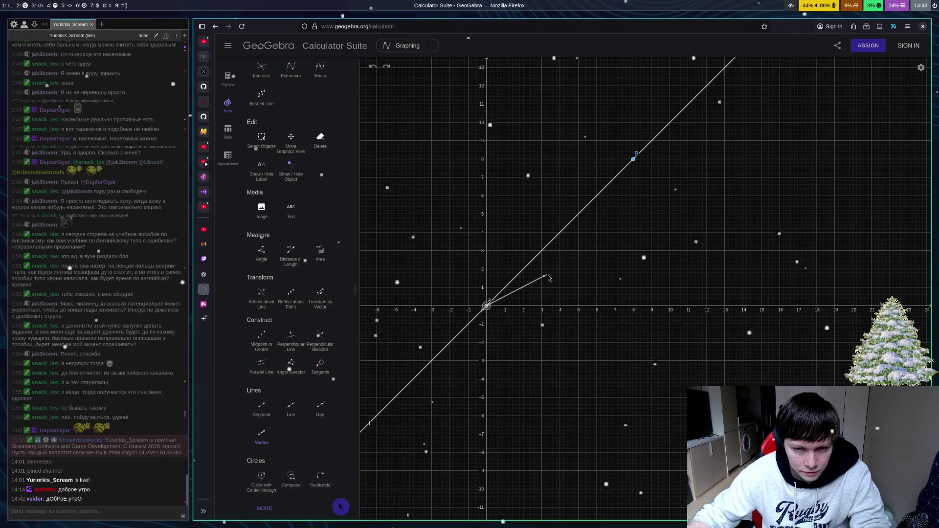
{"action": "left_click", "coordinate": [541, 269]}
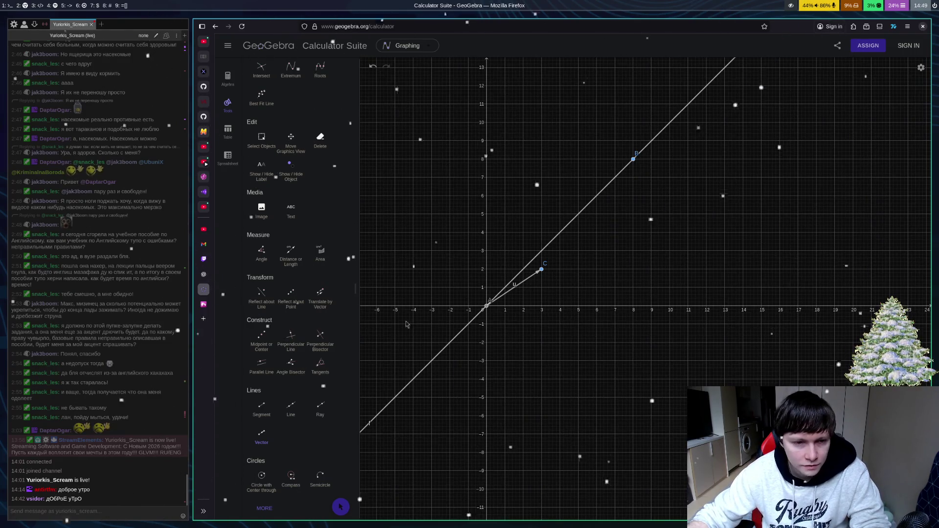
{"action": "left_click", "coordinate": [206, 305]}
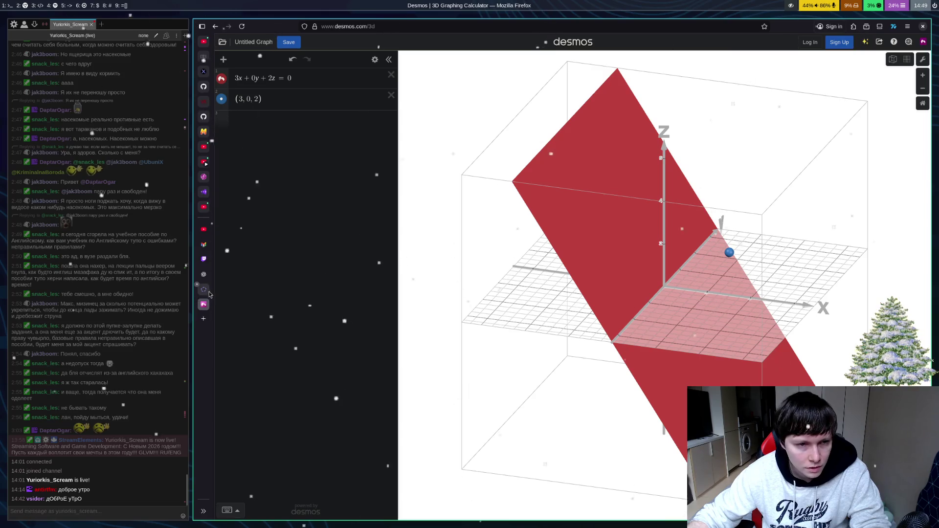
Step: Scroll ChatGPT's answer to Шаг 2 and Шаг 3, showing u = (2, 0, −3) and v = (0, 1, 0)
{"action": "left_click", "coordinate": [203, 274]}
{"action": "scroll", "coordinate": [808, 286], "scroll_direction": "down", "scroll_amount": 3}
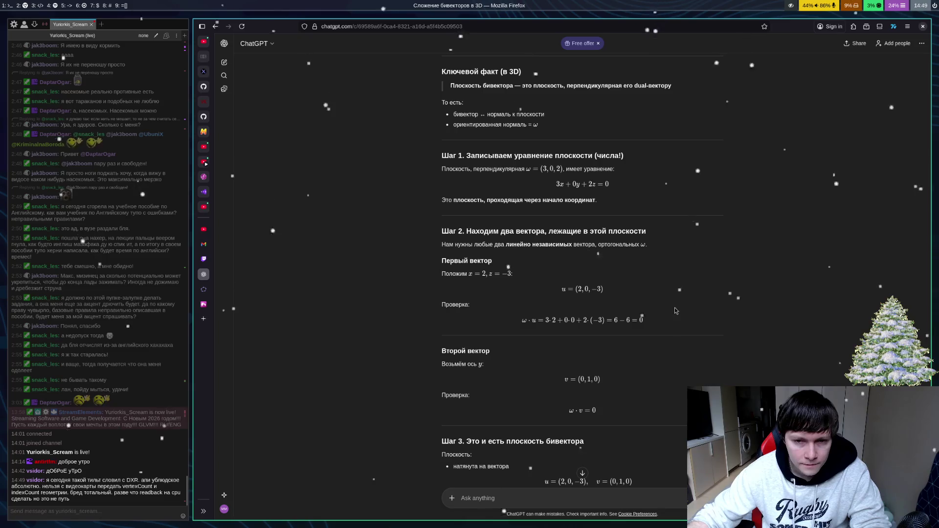
{"action": "scroll", "coordinate": [555, 300], "scroll_direction": "down", "scroll_amount": 3}
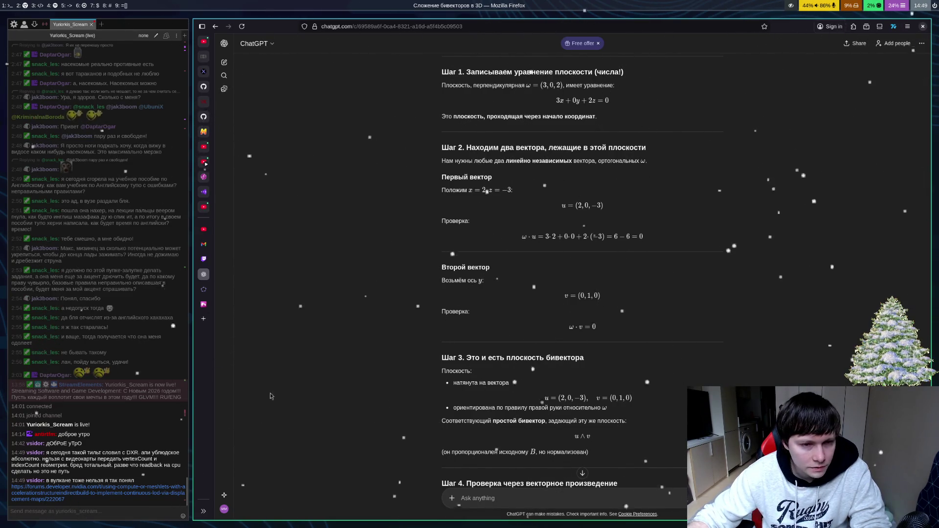
{"action": "left_click", "coordinate": [117, 485]}
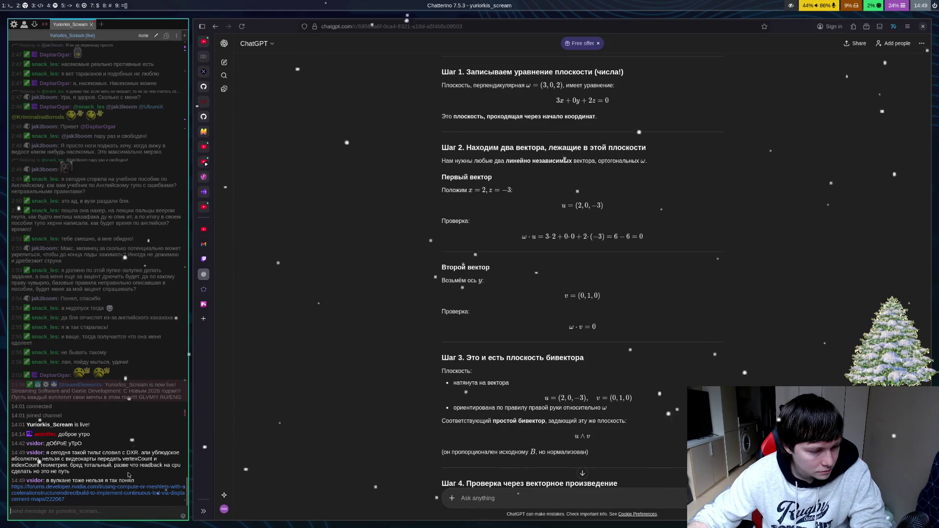
{"action": "left_click", "coordinate": [100, 498]}
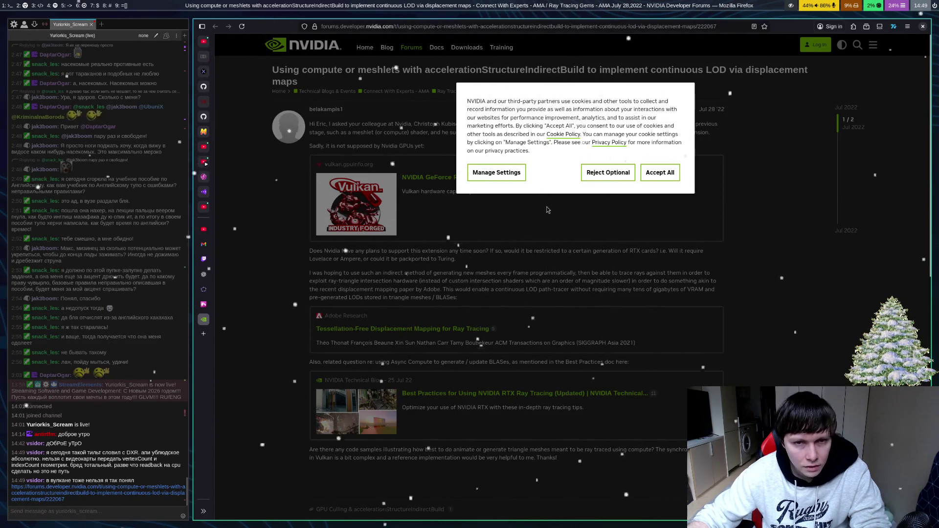
{"action": "left_click", "coordinate": [669, 180]}
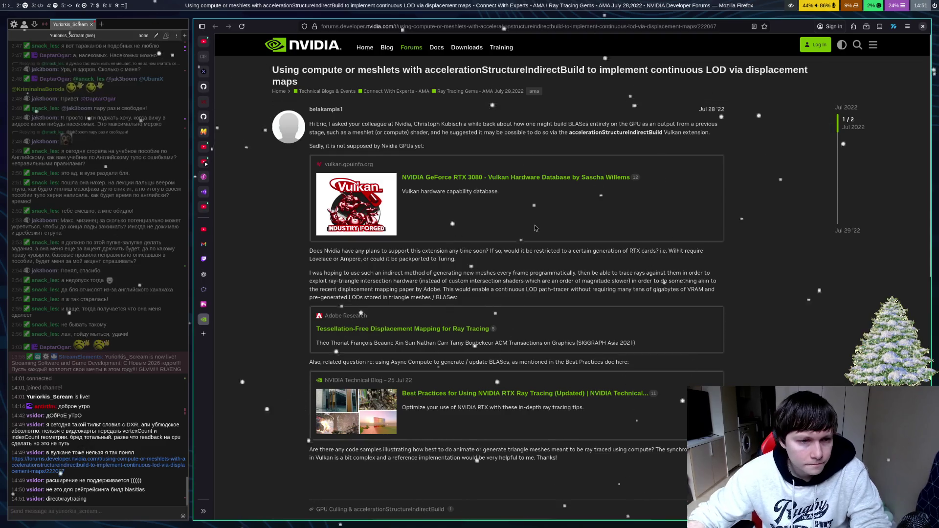
{"action": "key", "text": "ctrl+w"}
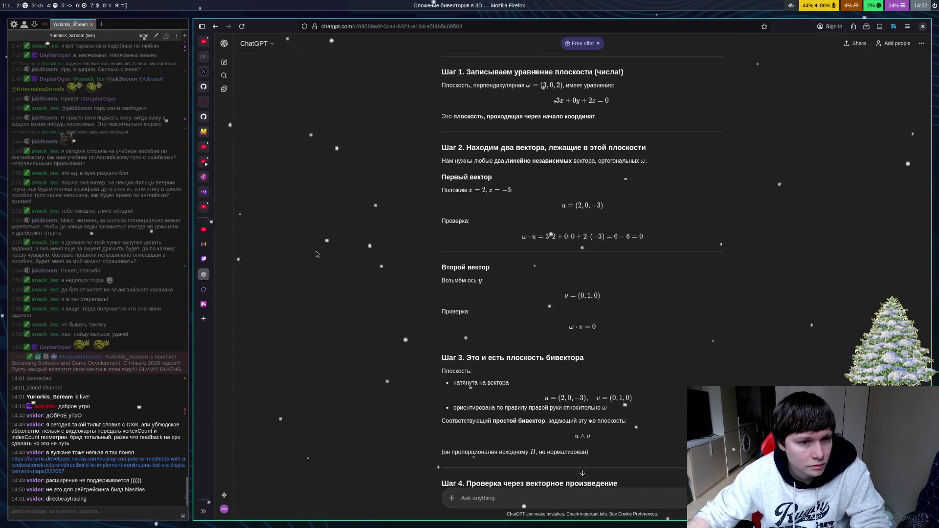
Step: Draw vector v in GeoGebra from the origin to point D at (2, −3)
{"action": "left_click", "coordinate": [204, 306]}
{"action": "left_click", "coordinate": [203, 289]}
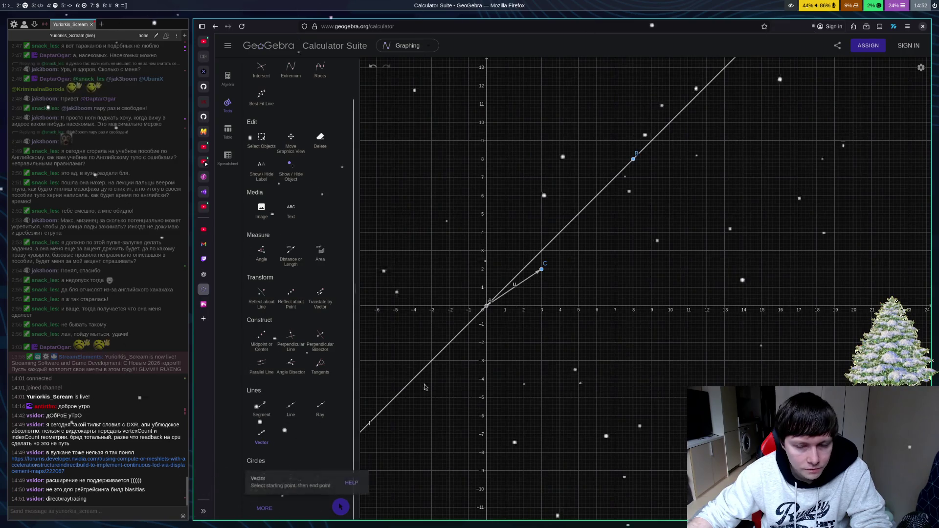
{"action": "left_click", "coordinate": [261, 432]}
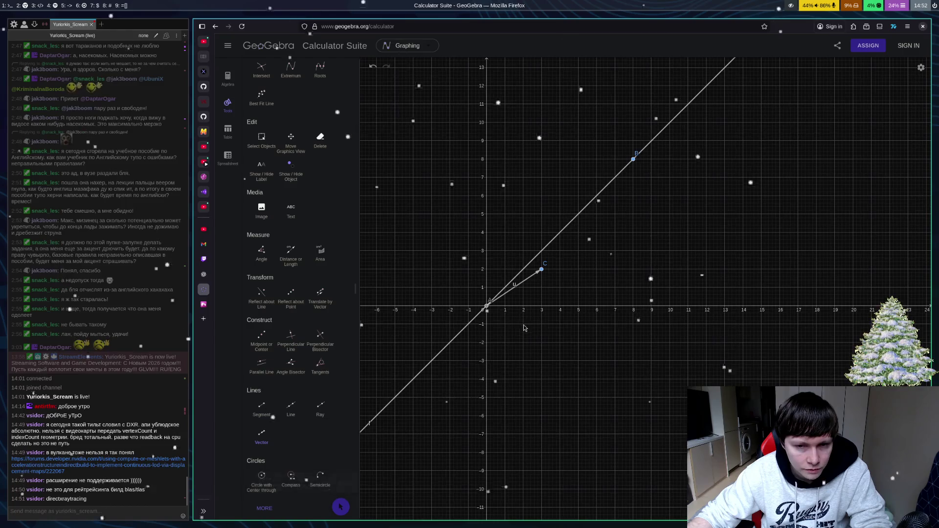
{"action": "left_click", "coordinate": [487, 311]}
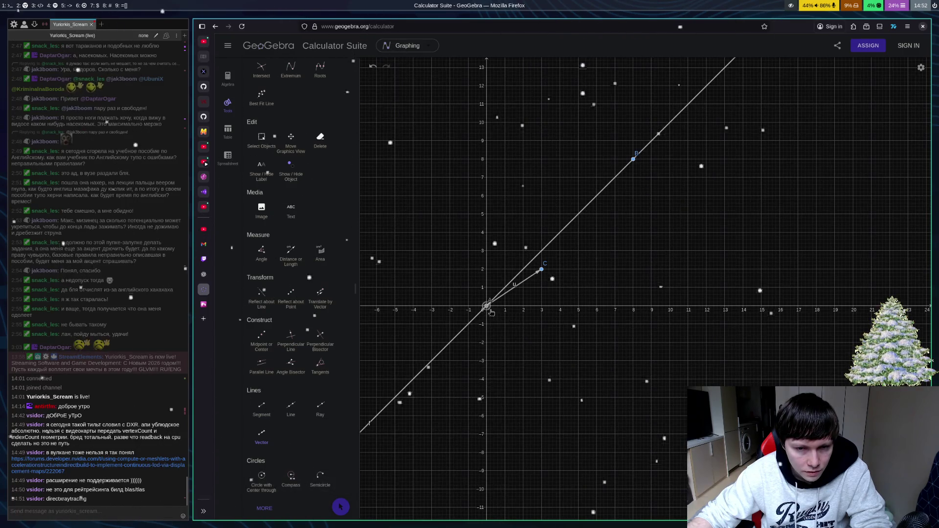
{"action": "left_click", "coordinate": [523, 360]}
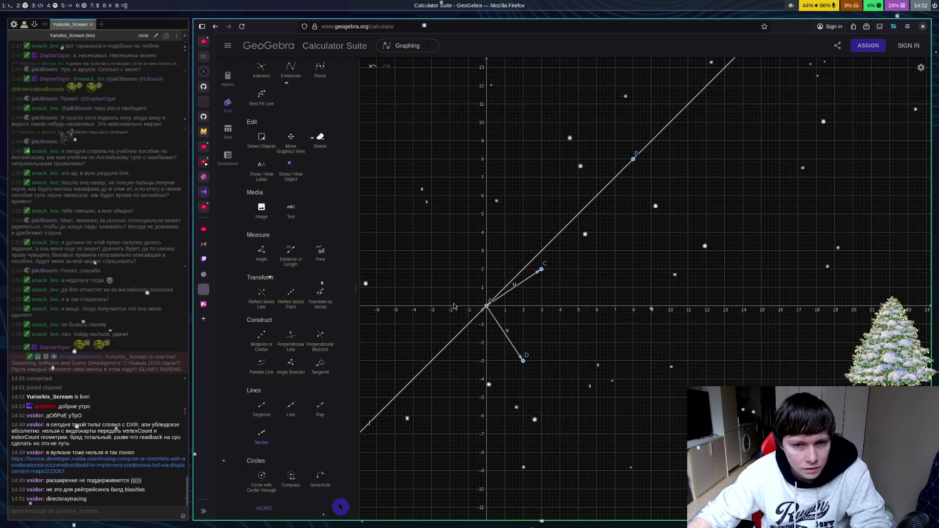
{"action": "left_click", "coordinate": [203, 305]}
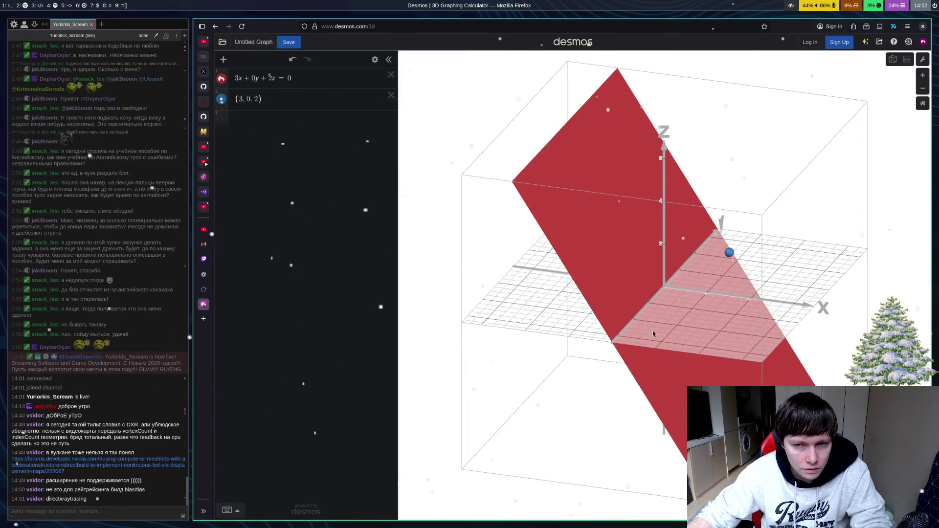
Step: Compare the Desmos plane against ChatGPT's vectors, ending back on the GeoGebra sketch
{"action": "left_click", "coordinate": [205, 290]}
{"action": "left_click", "coordinate": [203, 275]}
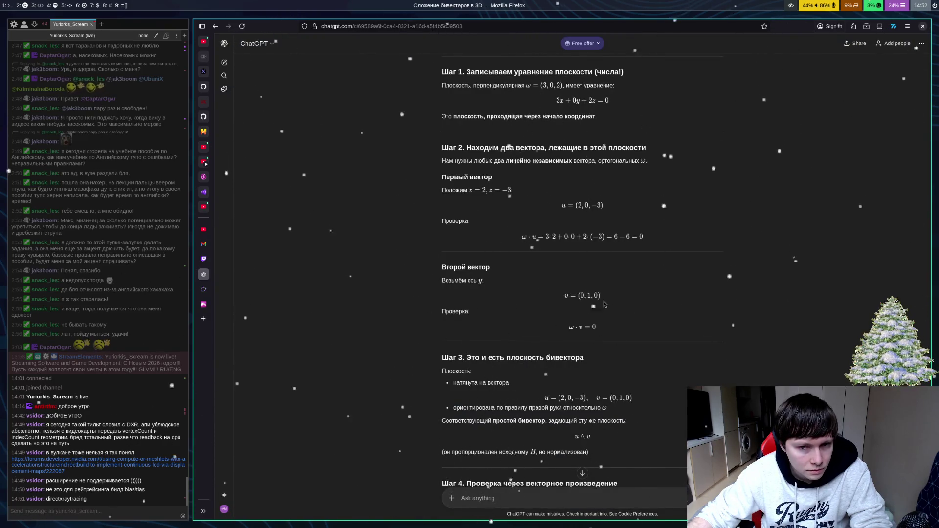
{"action": "left_click", "coordinate": [204, 305]}
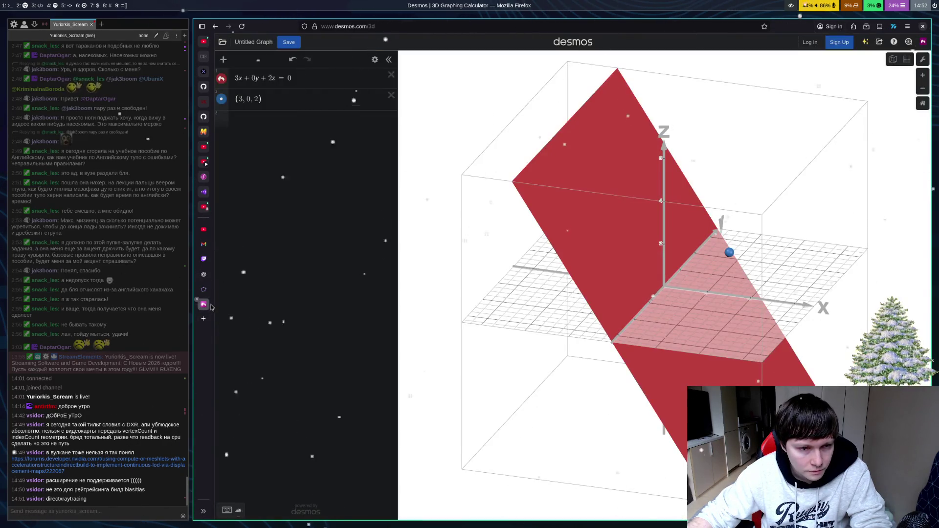
{"action": "left_click", "coordinate": [204, 289]}
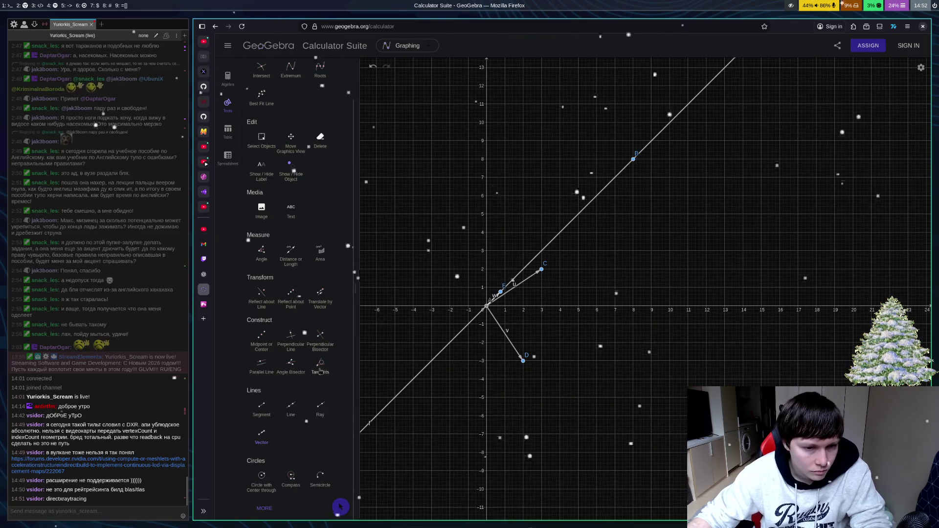
Step: Start a new two-point line with point E as its first point
{"action": "left_click", "coordinate": [291, 409]}
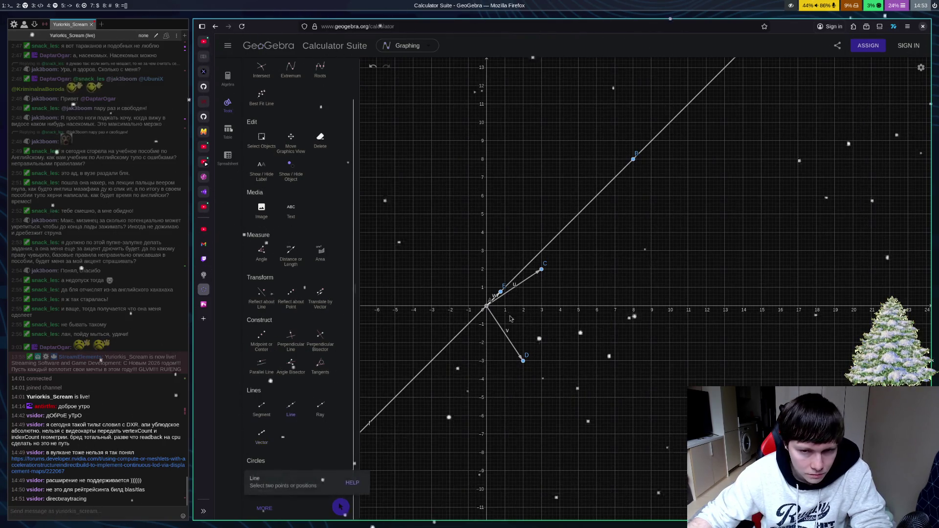
{"action": "left_click", "coordinate": [500, 292]}
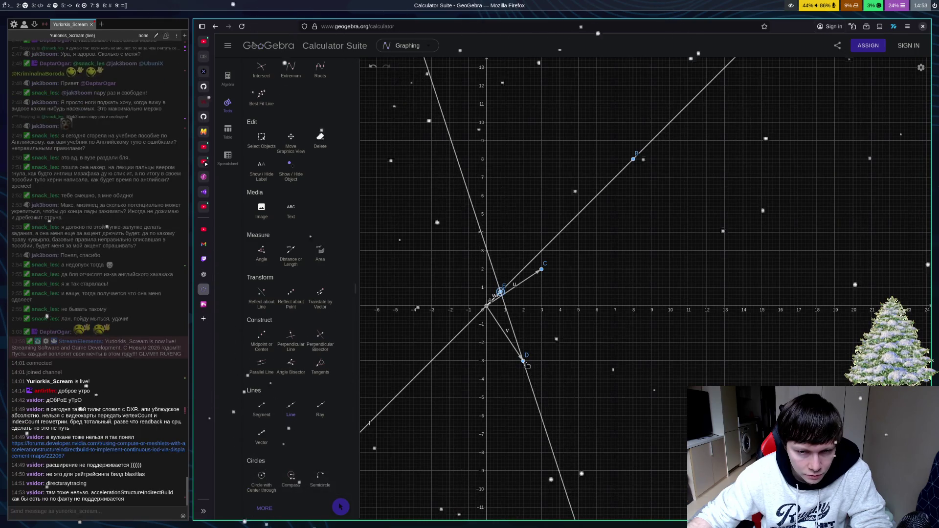
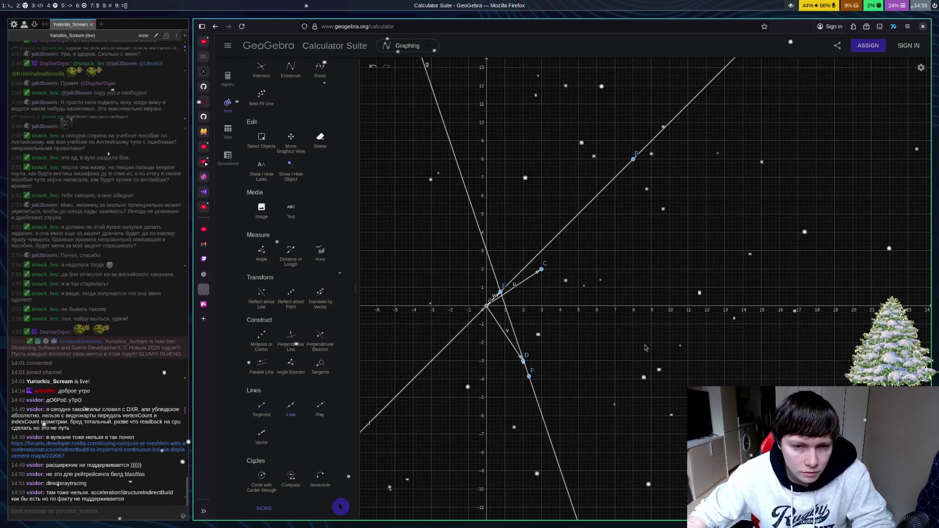
Step: Undo the steep line and extra points, then sketch a trial vector w from origin A
{"action": "key", "text": "ctrl+z"}
{"action": "key", "text": "ctrl+z"}
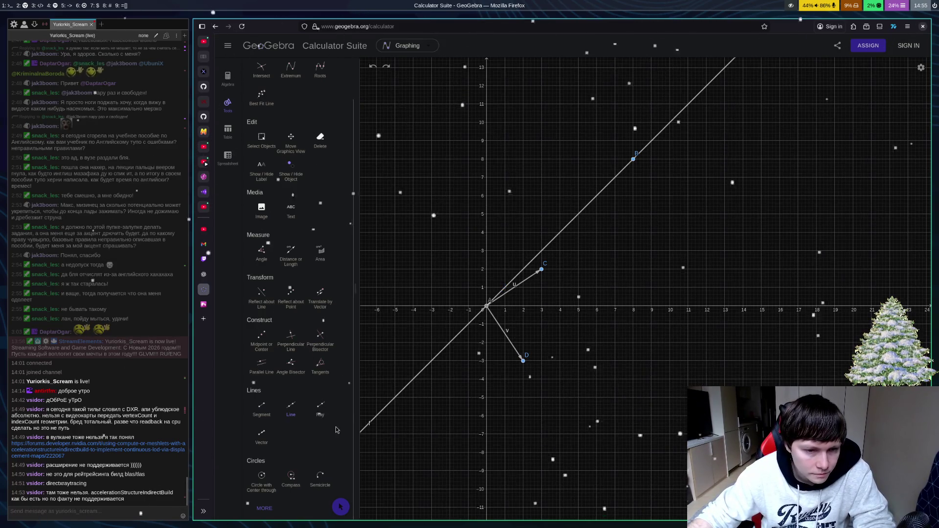
{"action": "left_click", "coordinate": [261, 434]}
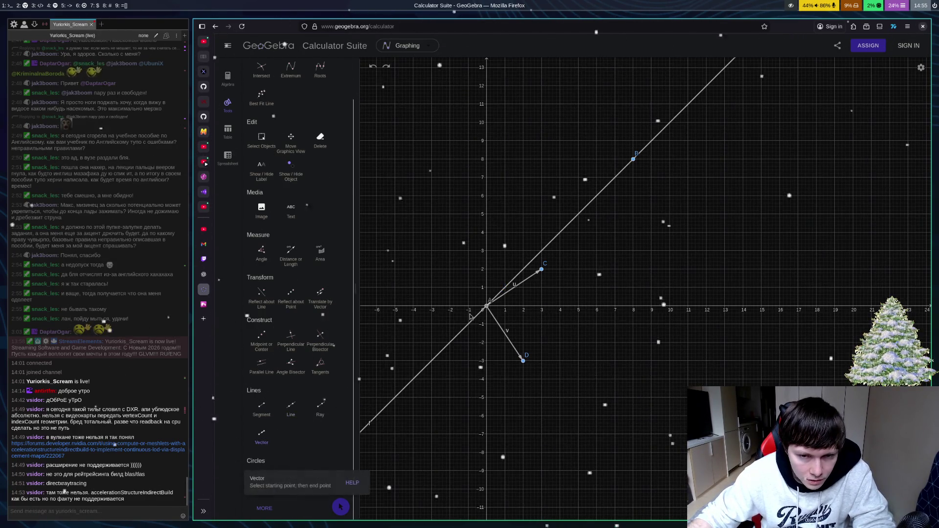
{"action": "left_click", "coordinate": [496, 304]}
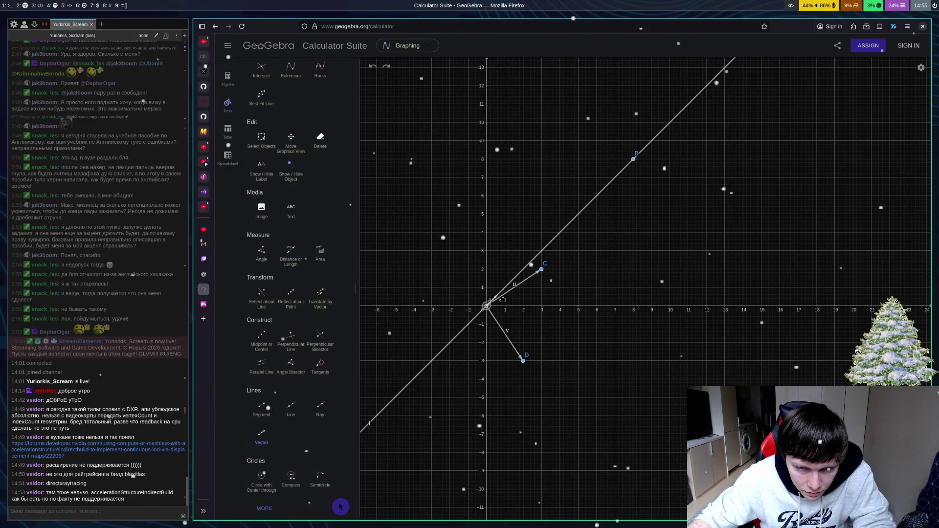
{"action": "left_click", "coordinate": [498, 294]}
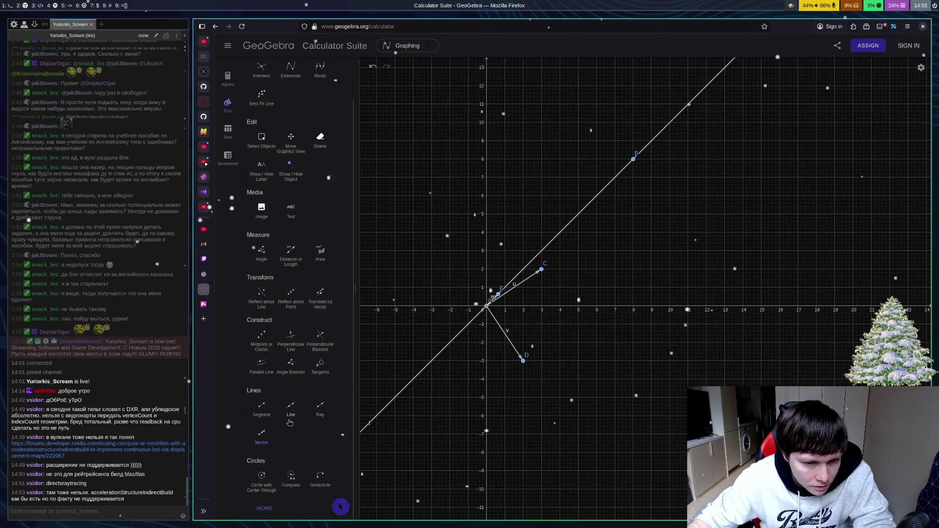
Step: Make two aborted attempts at a line through point D
{"action": "left_click", "coordinate": [291, 406]}
{"action": "left_click", "coordinate": [524, 364]}
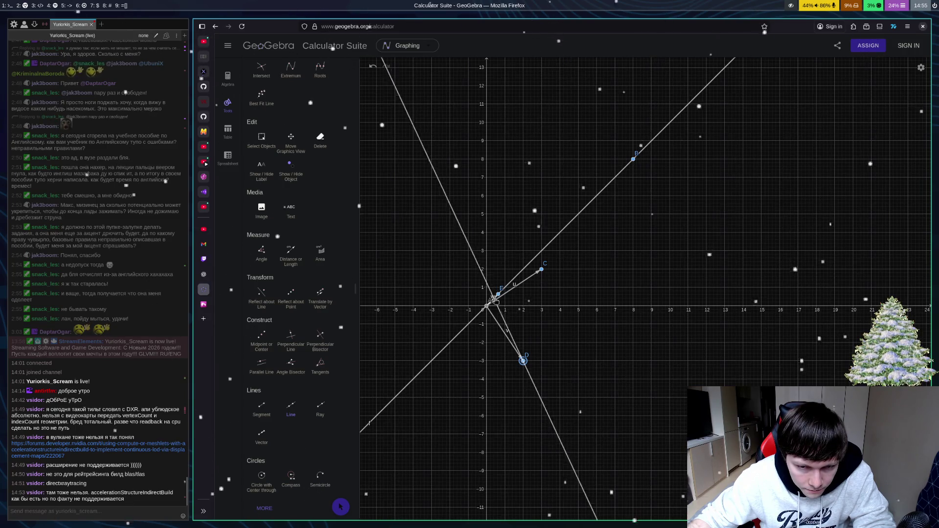
{"action": "key", "text": "Escape"}
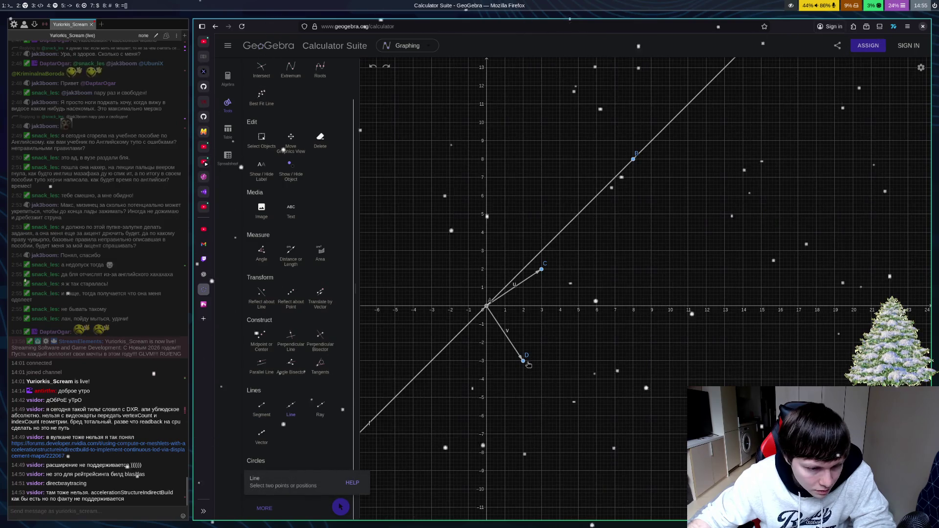
{"action": "left_click", "coordinate": [524, 362]}
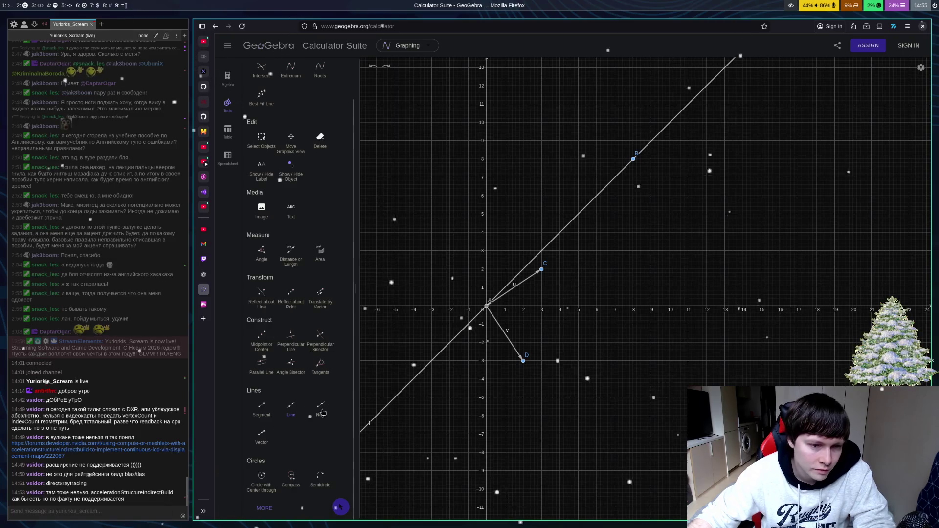
{"action": "left_click", "coordinate": [301, 345]}
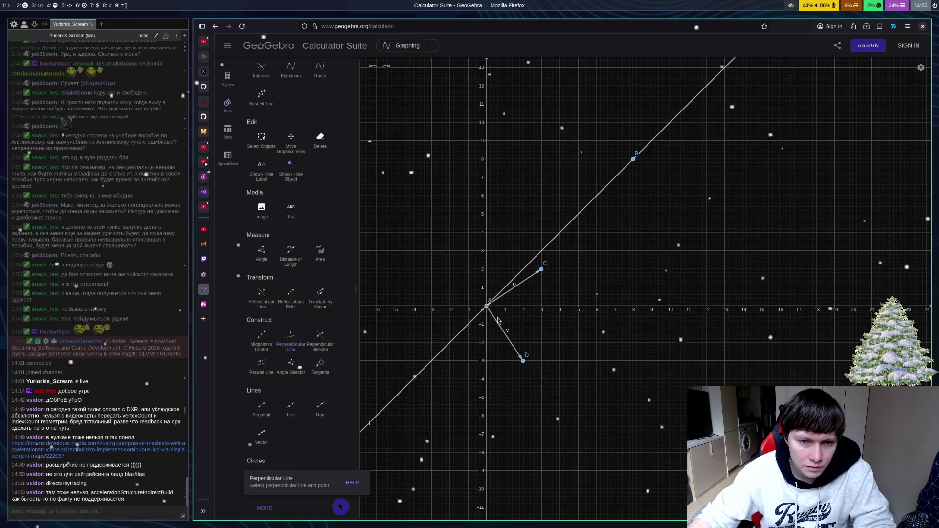
Step: Draw line g through A perpendicular to u, undo it, and switch to the ChatGPT notes
{"action": "left_click", "coordinate": [487, 309]}
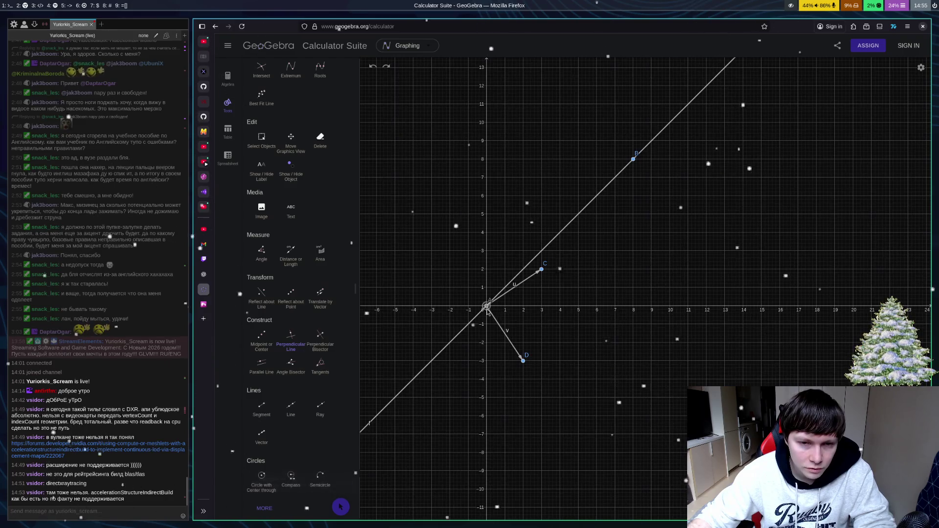
{"action": "left_click", "coordinate": [509, 296]}
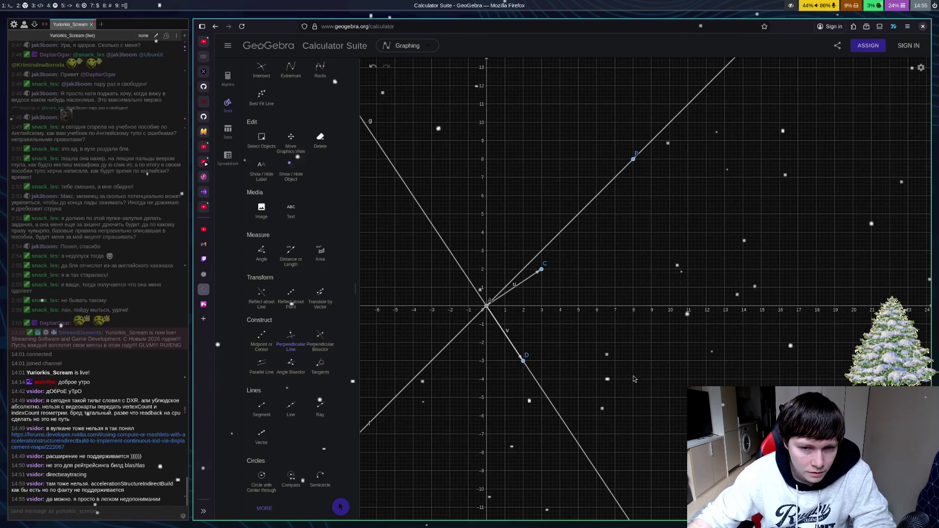
{"action": "key", "text": "ctrl+z"}
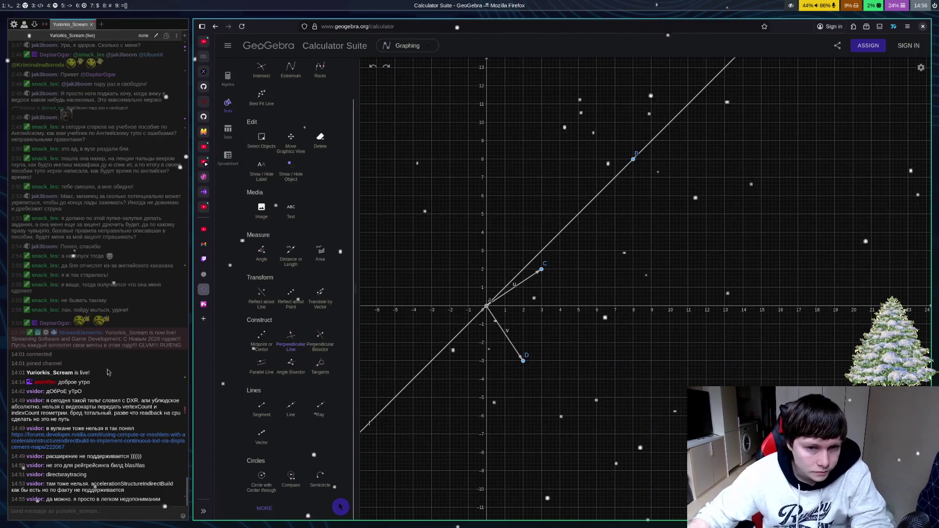
{"action": "left_click", "coordinate": [204, 275]}
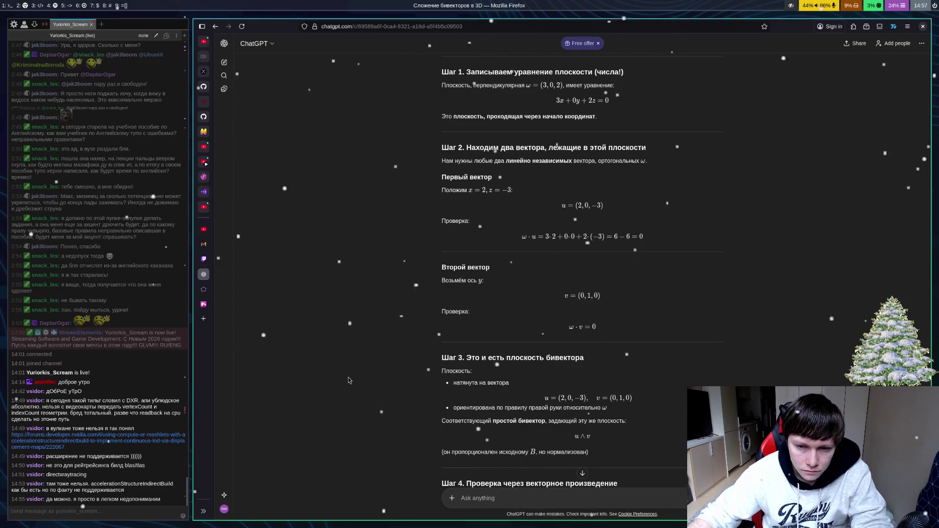
Step: Switch to the Desmos 3D plane graph and rotate it to face the x–z plane
{"action": "left_click", "coordinate": [204, 305]}
{"action": "mouse_move", "coordinate": [633, 365]}
{"action": "left_mouse_down"}
{"action": "mouse_move", "coordinate": [701, 338]}
{"action": "mouse_move", "coordinate": [686, 336]}
{"action": "mouse_move", "coordinate": [690, 305]}
{"action": "mouse_move", "coordinate": [678, 318]}
{"action": "mouse_move", "coordinate": [713, 322]}
{"action": "mouse_move", "coordinate": [630, 358]}
{"action": "mouse_move", "coordinate": [667, 345]}
{"action": "left_mouse_up"}
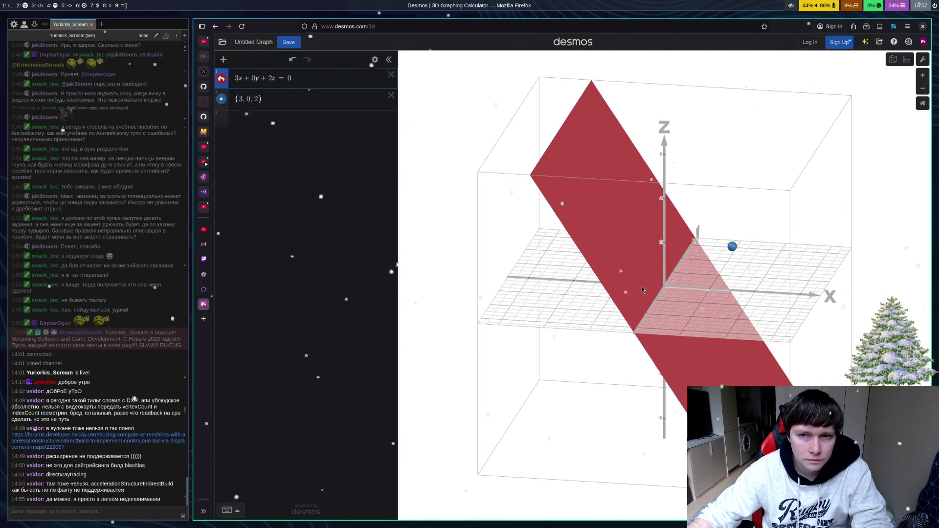
Step: Tilt the Desmos 3D view lower, then return to the ChatGPT notes
{"action": "mouse_move", "coordinate": [643, 289]}
{"action": "left_mouse_down"}
{"action": "mouse_move", "coordinate": [676, 290]}
{"action": "mouse_move", "coordinate": [604, 290]}
{"action": "mouse_move", "coordinate": [617, 304]}
{"action": "left_mouse_up"}
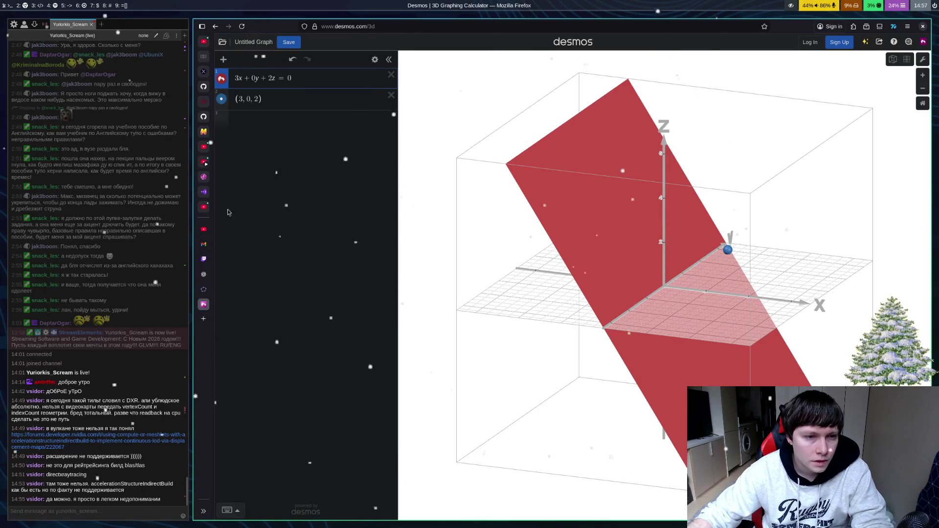
{"action": "left_click", "coordinate": [206, 277]}
{"action": "scroll", "coordinate": [678, 245], "scroll_direction": "down", "scroll_amount": 4}
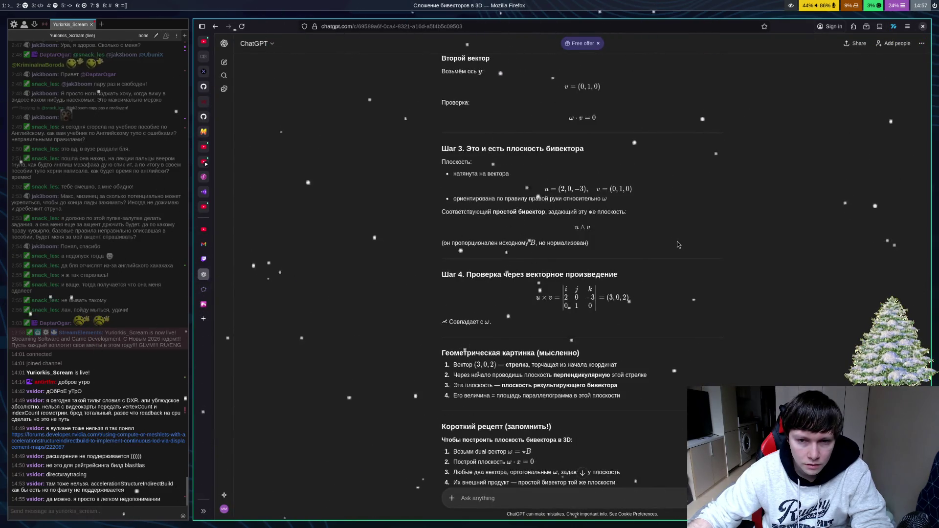
{"action": "scroll", "coordinate": [678, 245], "scroll_direction": "up", "scroll_amount": 3}
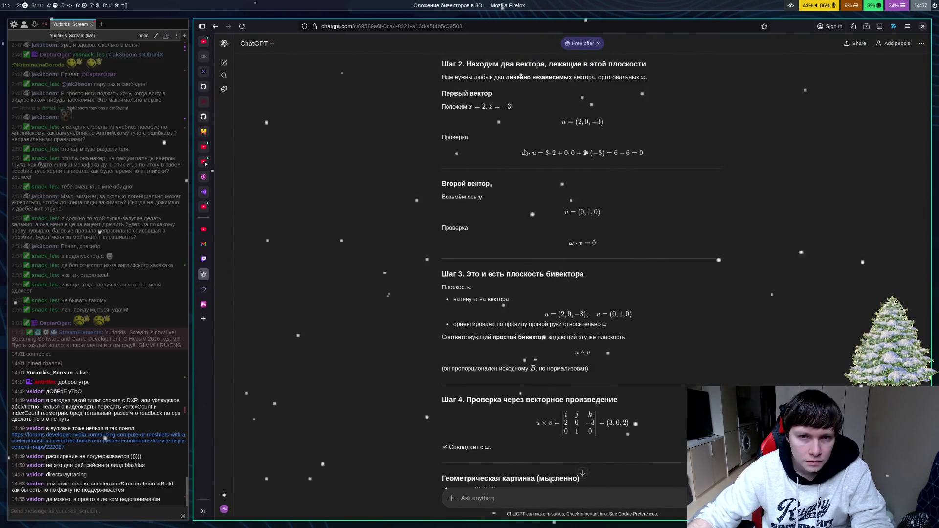
{"action": "scroll", "coordinate": [340, 227], "scroll_direction": "up", "scroll_amount": 1}
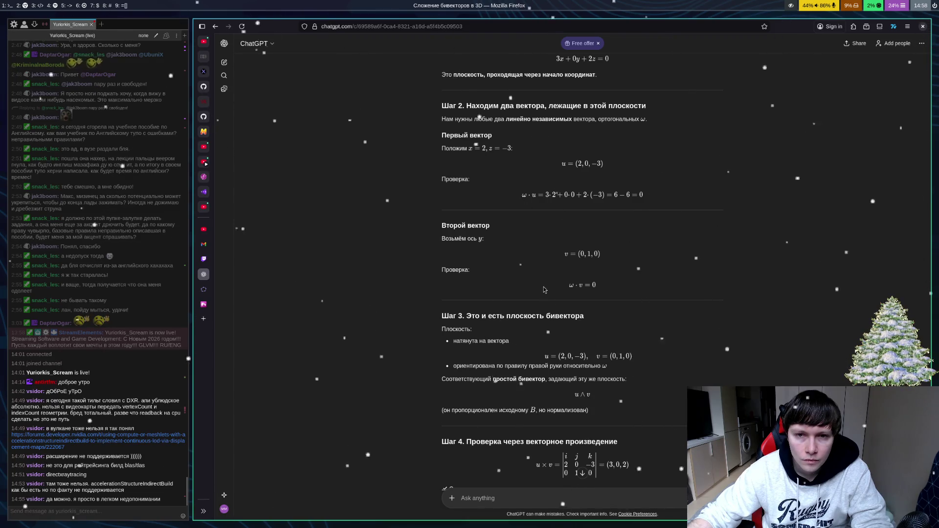
{"action": "left_click", "coordinate": [215, 305]}
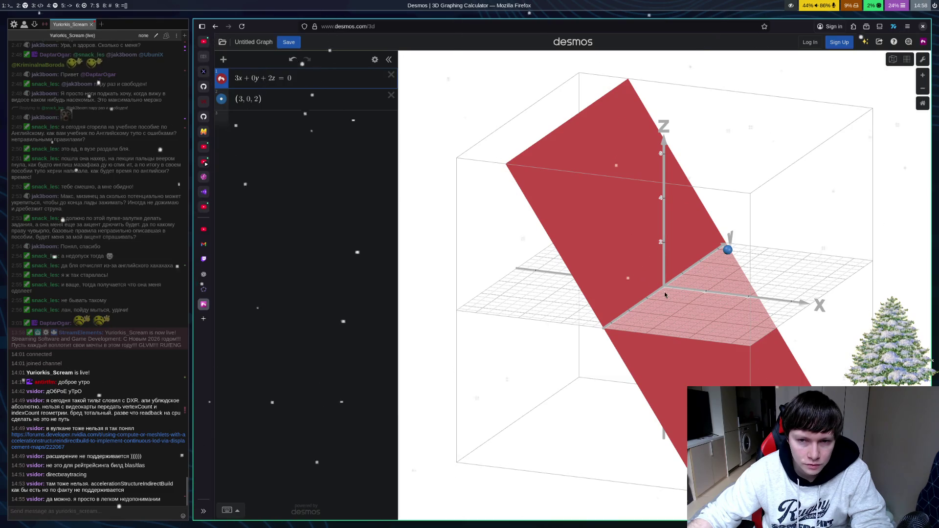
Step: Rotate and zoom the Desmos 3D view of the plane and point, then return to GeoGebra
{"action": "left_click_drag", "start_coordinate": [683, 300], "coordinate": [670, 290]}
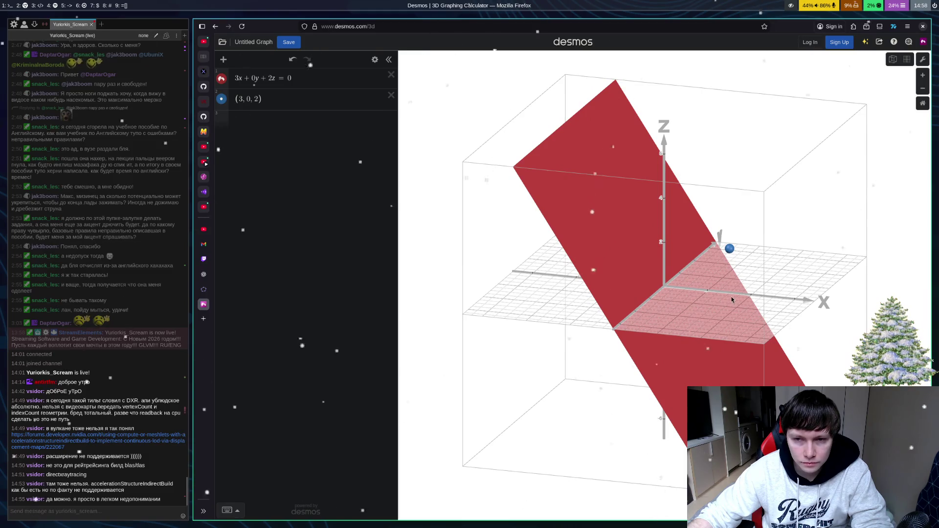
{"action": "scroll", "coordinate": [718, 293], "scroll_direction": "up", "scroll_amount": 1}
{"action": "scroll", "coordinate": [718, 293], "scroll_direction": "down", "scroll_amount": 2}
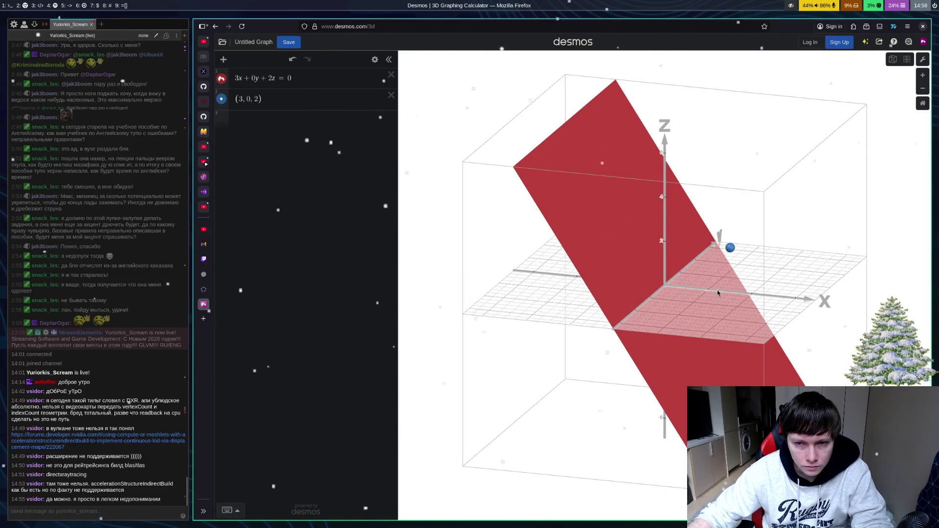
{"action": "scroll", "coordinate": [717, 294], "scroll_direction": "down", "scroll_amount": 1}
{"action": "scroll", "coordinate": [716, 294], "scroll_direction": "up", "scroll_amount": 3}
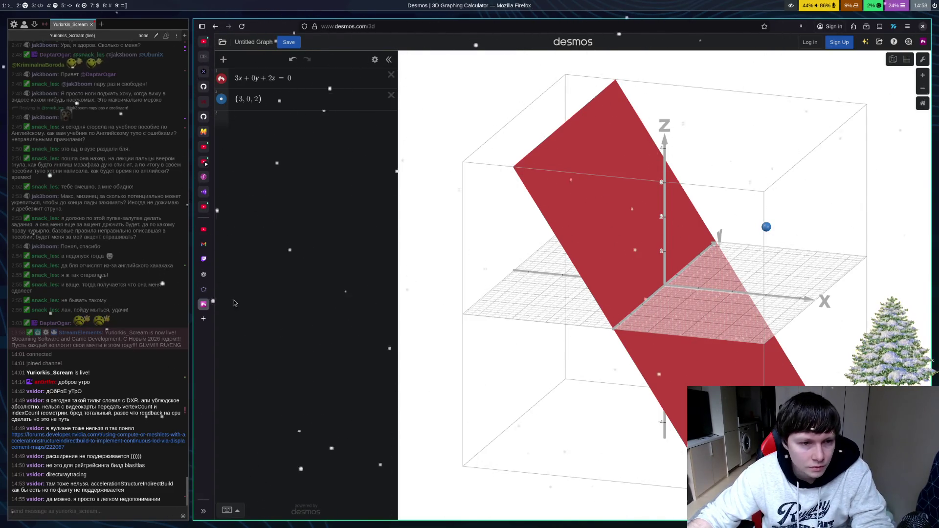
{"action": "left_click", "coordinate": [209, 291]}
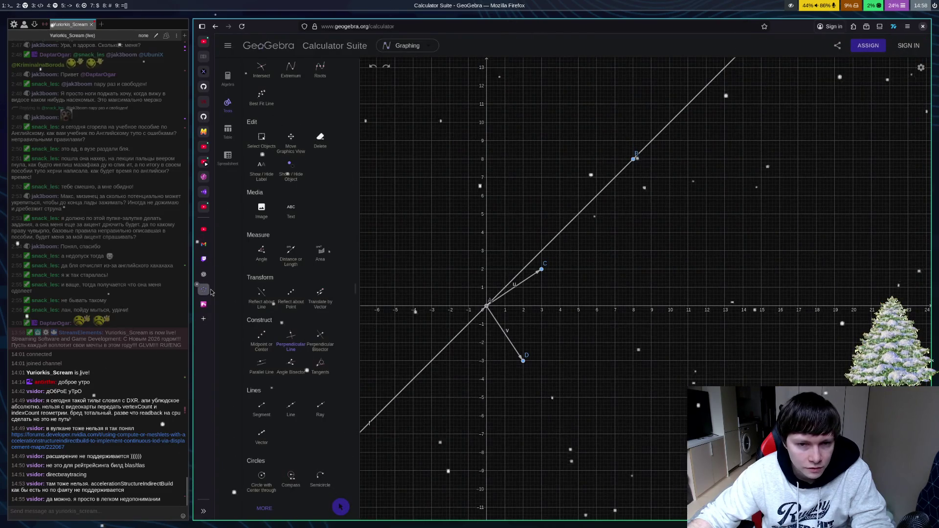
{"action": "left_click", "coordinate": [495, 326]}
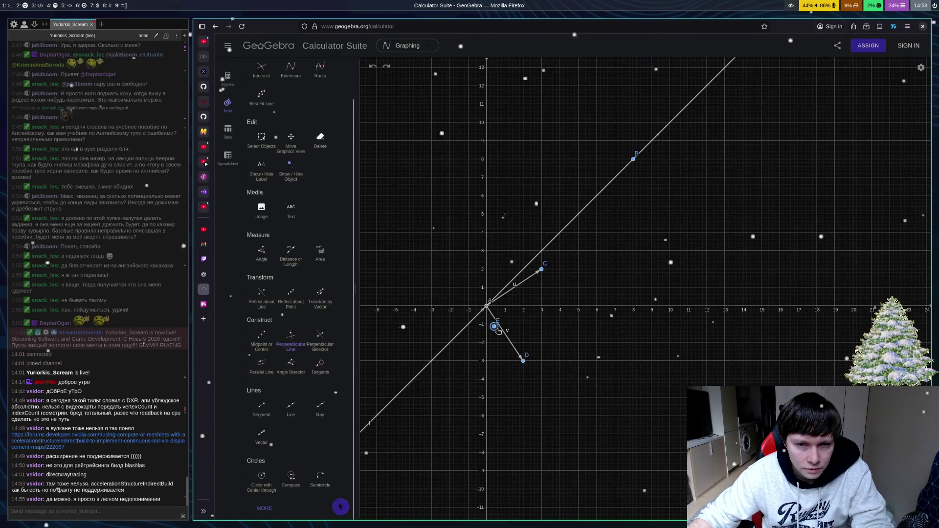
{"action": "key", "text": "ctrl+z"}
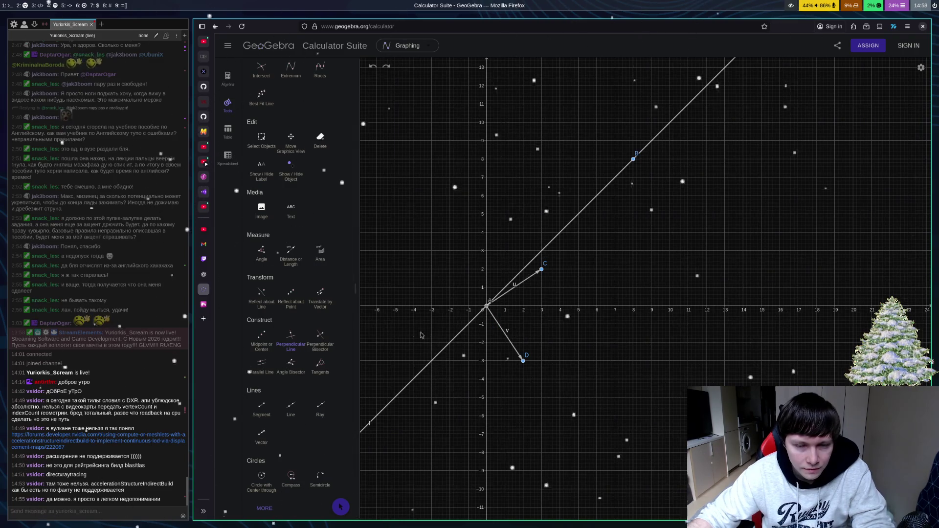
{"action": "left_click", "coordinate": [204, 304]}
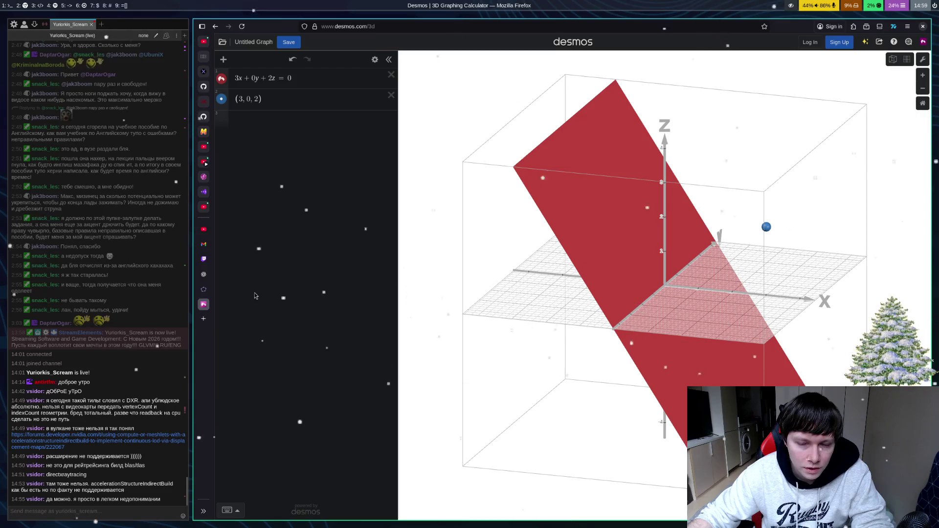
{"action": "left_click", "coordinate": [205, 290]}
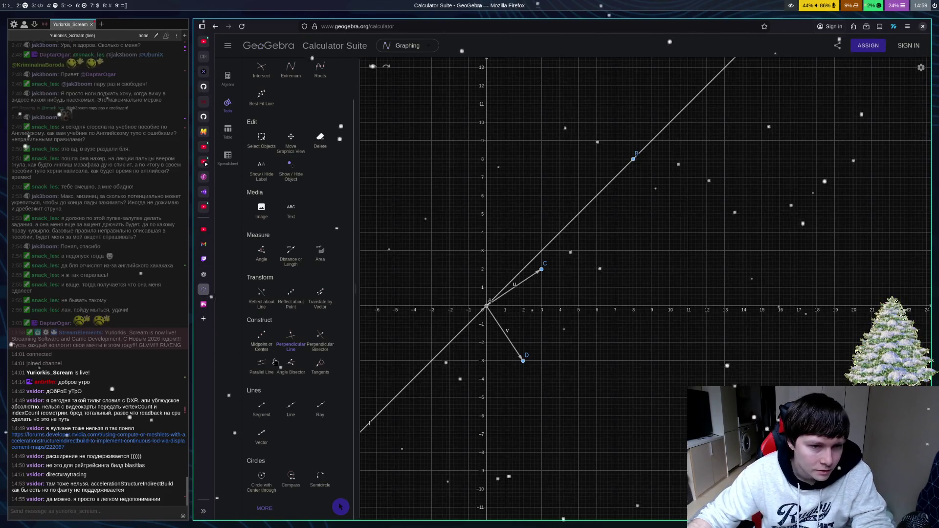
Step: Draw vectors w (origin to E), a (E to F) and b (D to F), then switch to Desmos 3D
{"action": "left_click", "coordinate": [268, 440]}
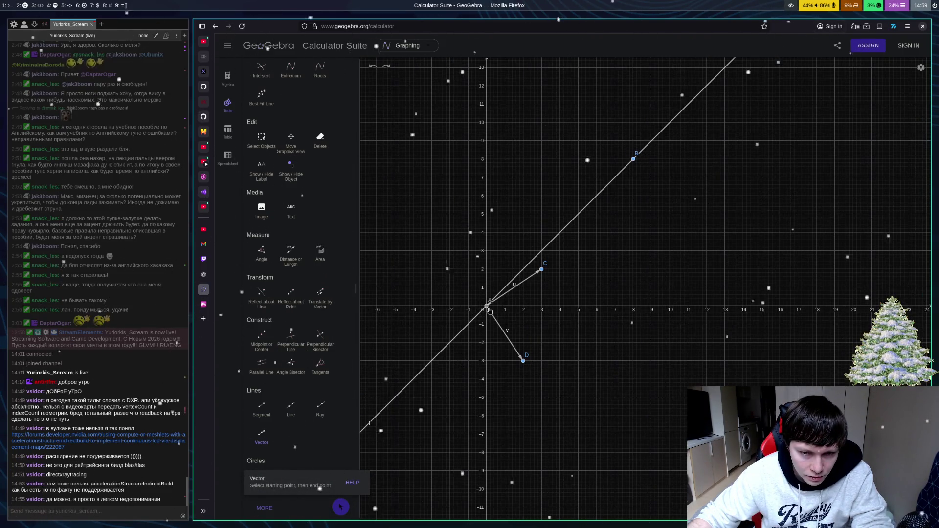
{"action": "left_click", "coordinate": [489, 309]}
{"action": "left_click", "coordinate": [501, 292]}
{"action": "left_click", "coordinate": [502, 293]}
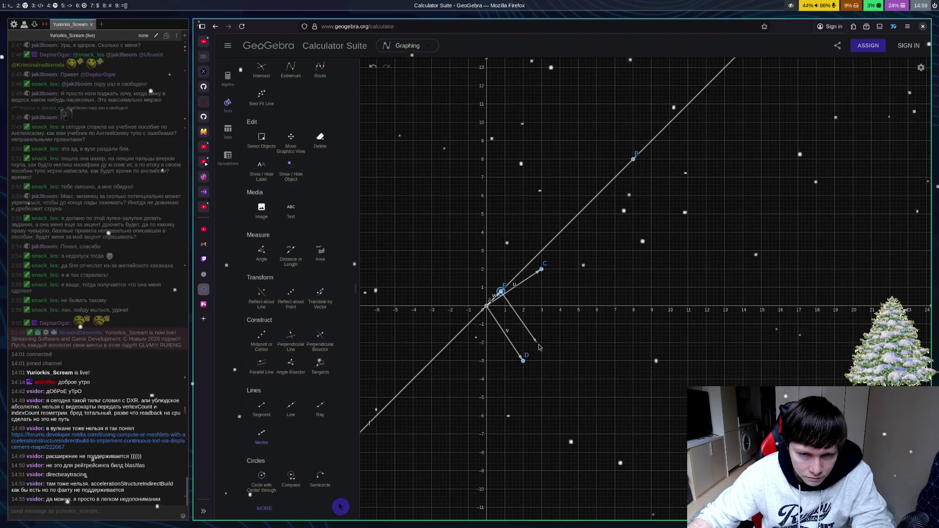
{"action": "left_click", "coordinate": [539, 342]}
{"action": "left_click", "coordinate": [523, 361]}
{"action": "left_click", "coordinate": [539, 342]}
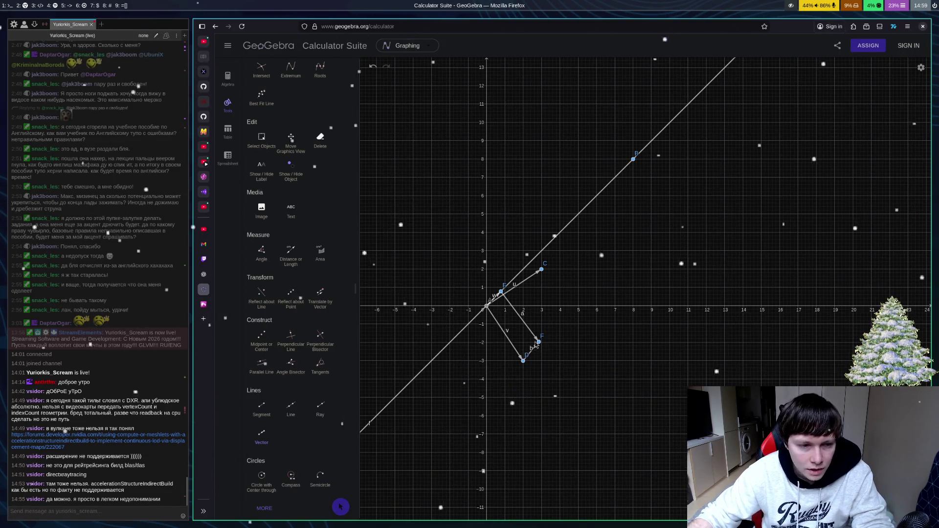
{"action": "left_click", "coordinate": [205, 305]}
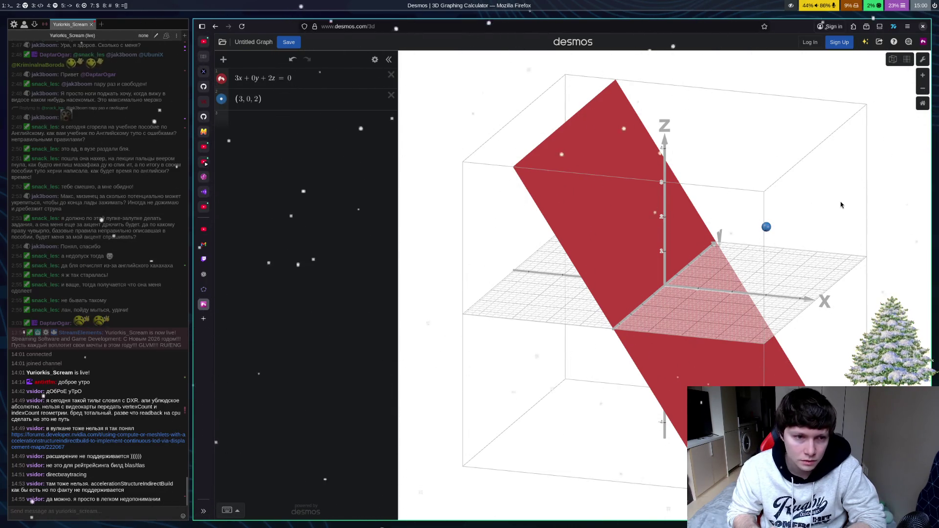
Step: Cycle through ChatGPT and Desmos back to GeoGebra, then pan the origin right and down
{"action": "left_click", "coordinate": [204, 274]}
{"action": "left_click", "coordinate": [204, 305]}
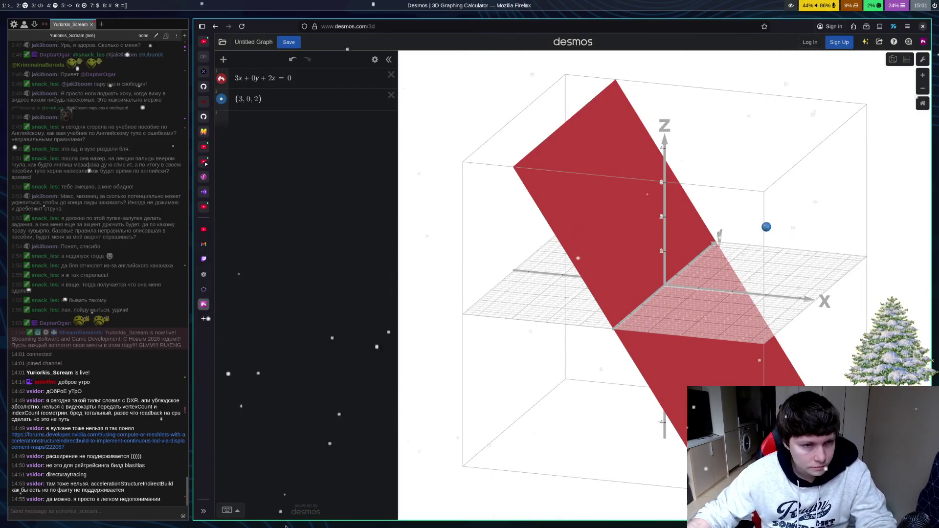
{"action": "left_click", "coordinate": [203, 289]}
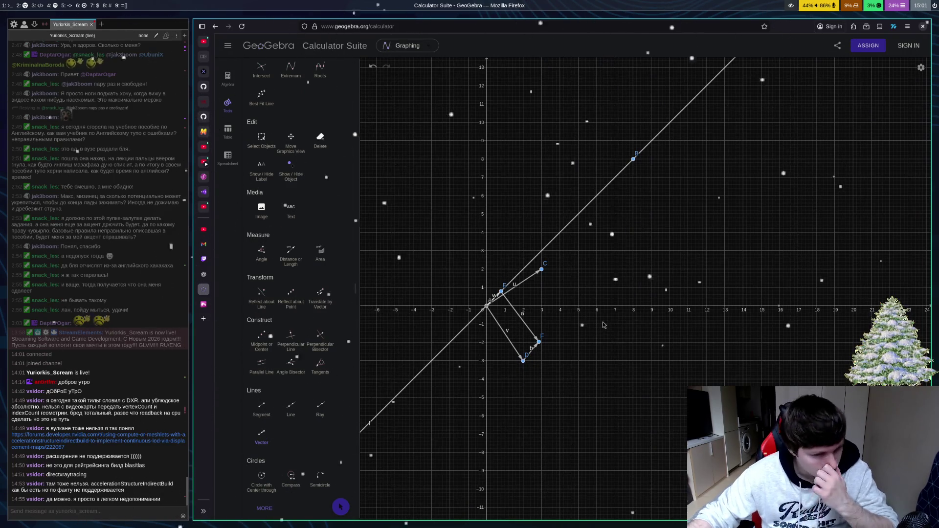
{"action": "key", "text": "Escape"}
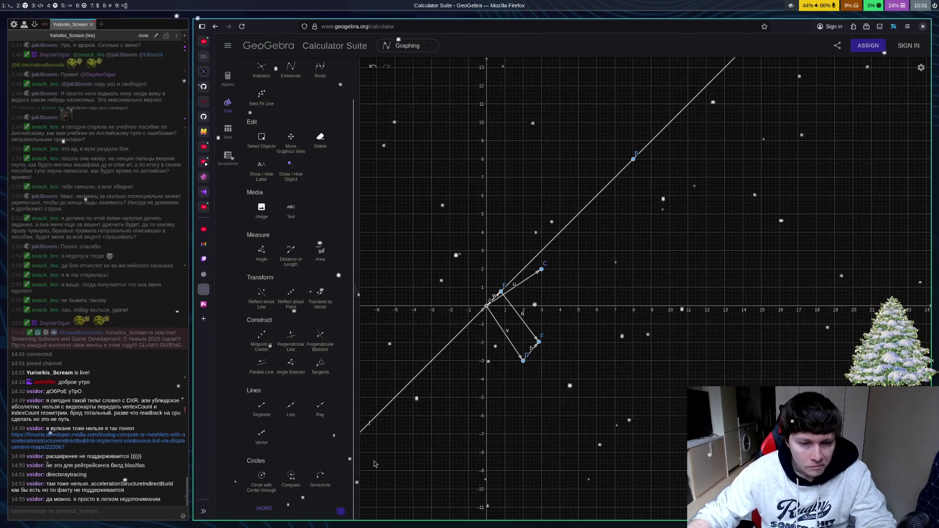
{"action": "left_click_drag", "start_coordinate": [517, 354], "coordinate": [566, 370]}
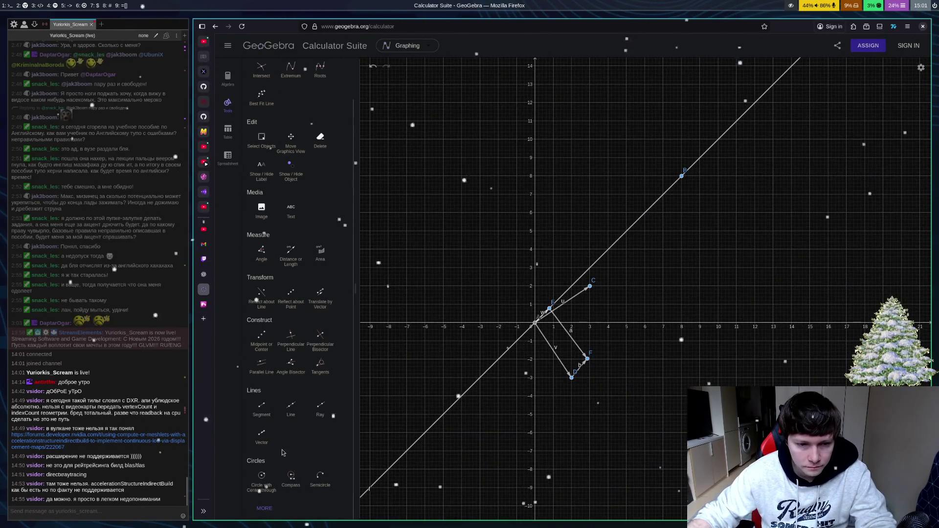
Step: Delete the lower projection vectors and points, restoring line AB after deleting it by mistake
{"action": "left_click", "coordinate": [261, 433]}
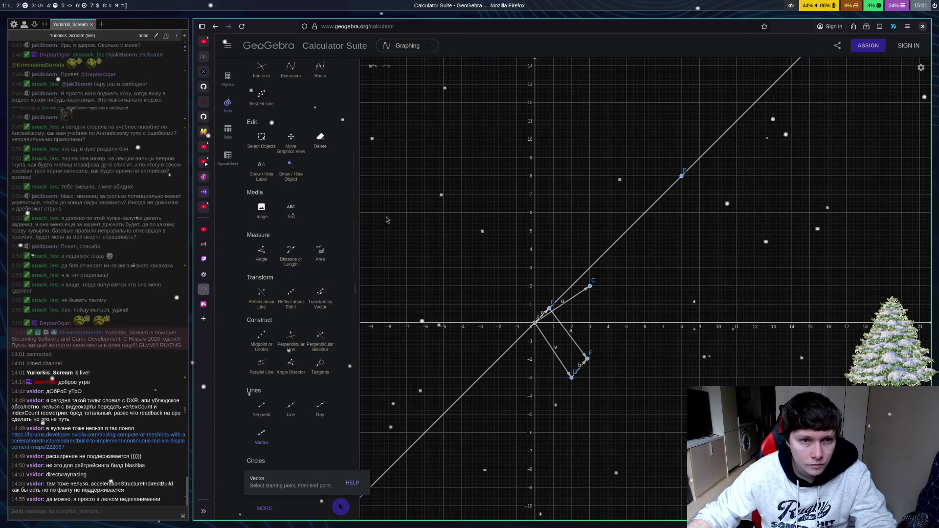
{"action": "left_click", "coordinate": [322, 152]}
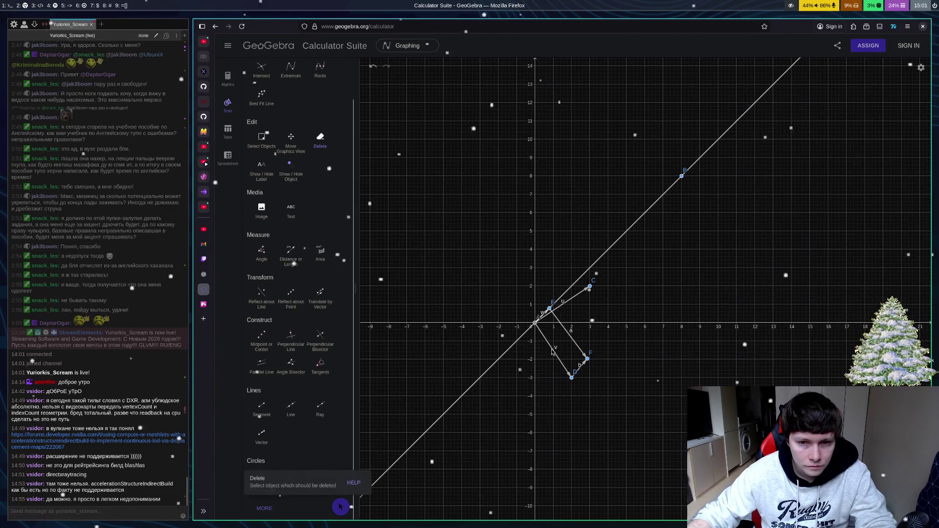
{"action": "left_click", "coordinate": [587, 359]}
{"action": "left_click", "coordinate": [571, 378]}
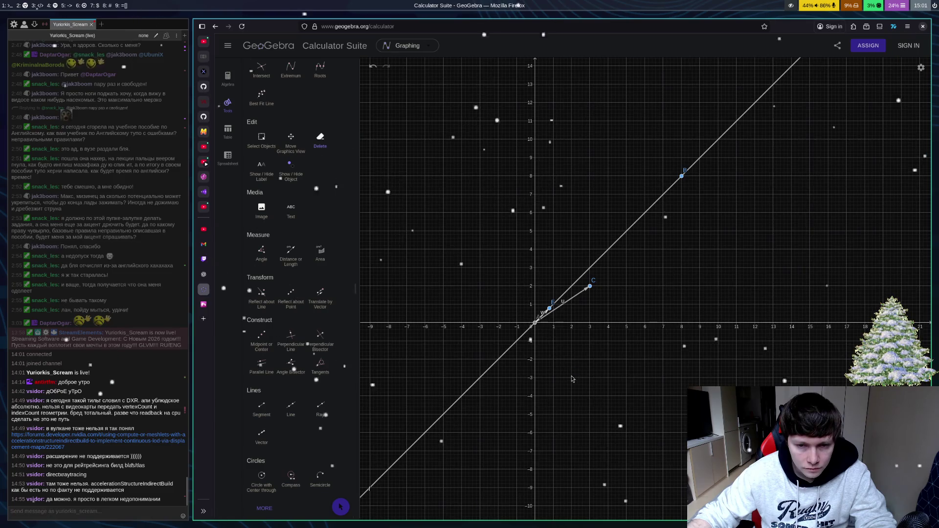
{"action": "left_click", "coordinate": [566, 292]}
{"action": "key", "text": "ctrl+z"}
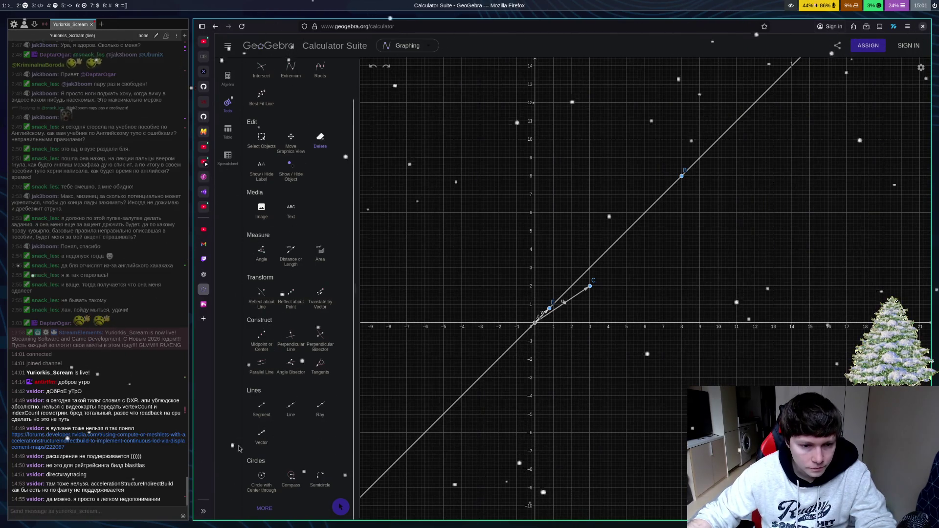
Step: Delete point E and vector w near the origin
{"action": "left_click", "coordinate": [261, 433]}
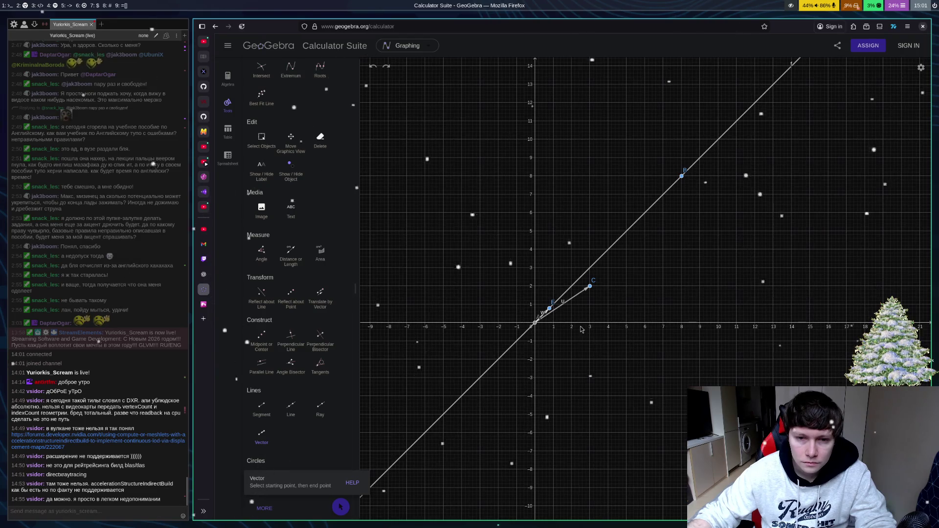
{"action": "left_click", "coordinate": [320, 254]}
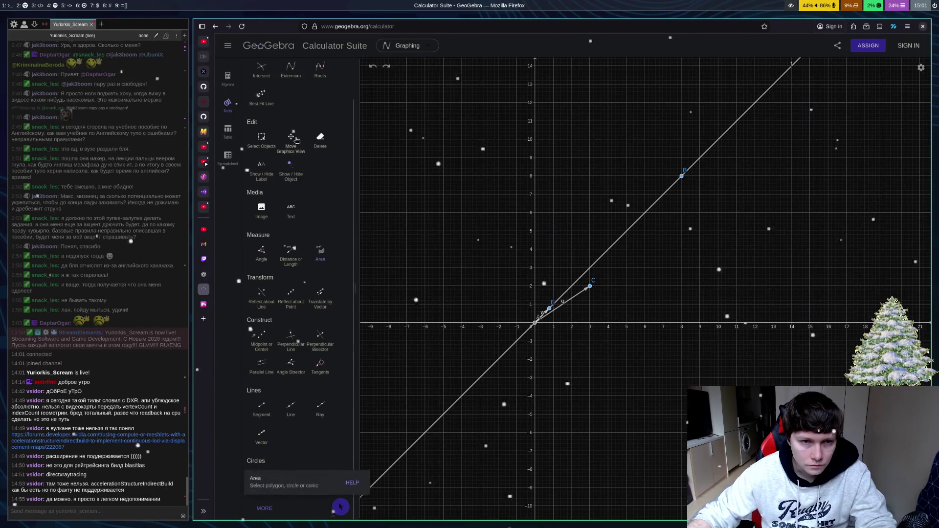
{"action": "left_click", "coordinate": [321, 140]}
{"action": "left_click", "coordinate": [552, 309]}
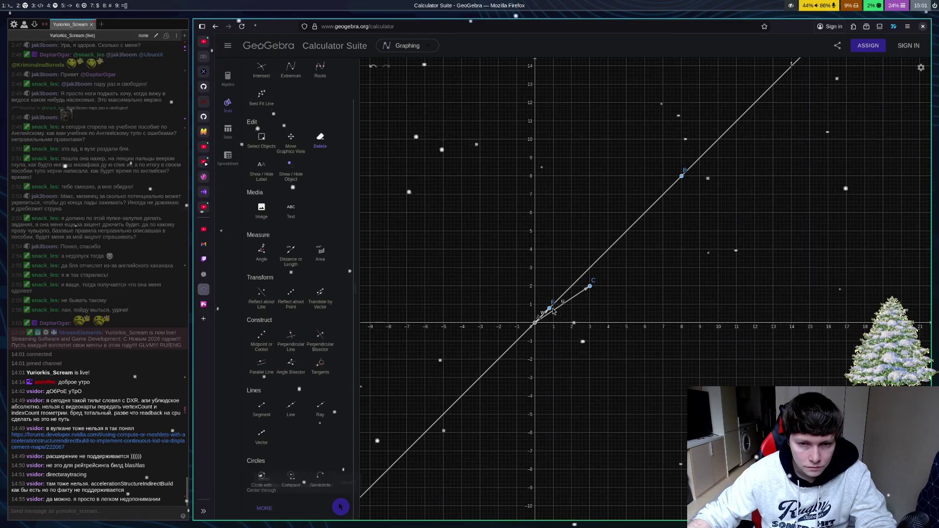
Step: Draw trial vectors from the origin to (3, 0) and from (0, 1), undo them, and switch to ChatGPT
{"action": "left_click", "coordinate": [261, 433]}
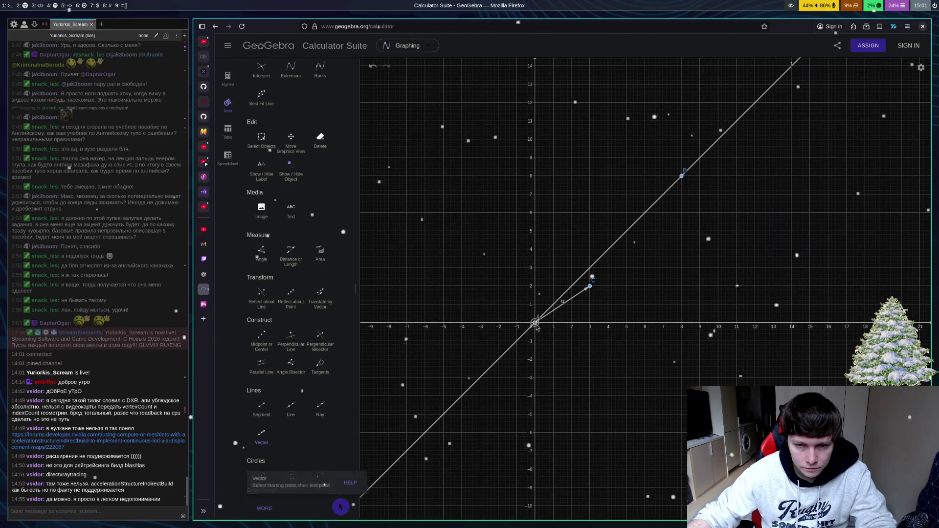
{"action": "left_click", "coordinate": [537, 325]}
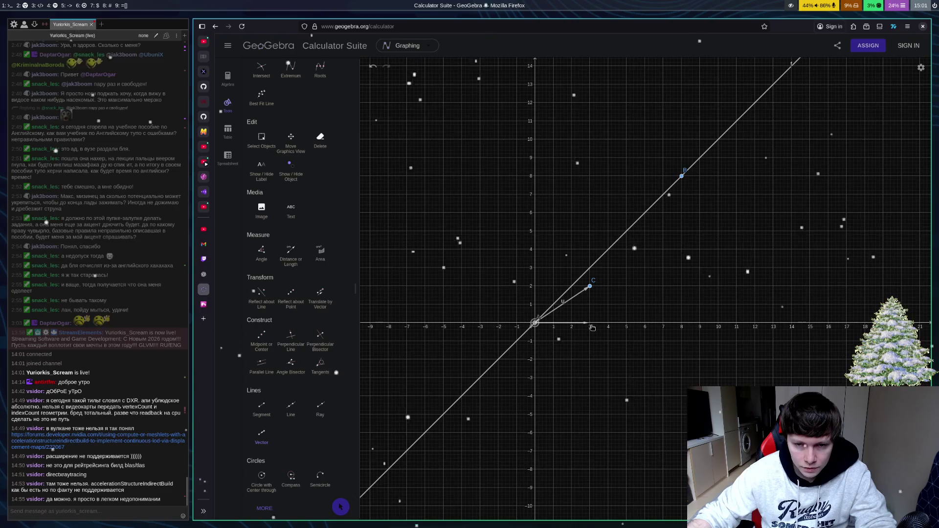
{"action": "left_click", "coordinate": [590, 324]}
{"action": "left_click", "coordinate": [535, 305]}
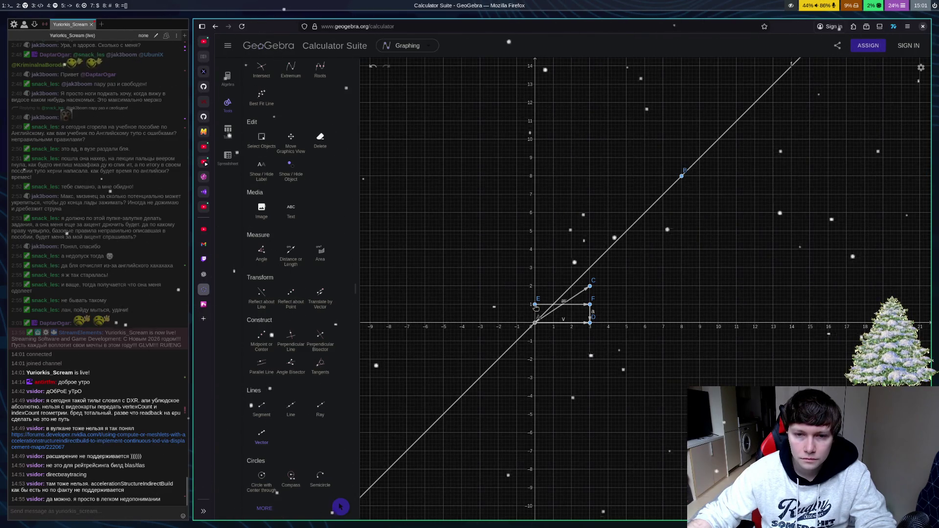
{"action": "key", "text": "ctrl+z"}
{"action": "key", "text": "ctrl+z"}
{"action": "key", "text": "ctrl+z"}
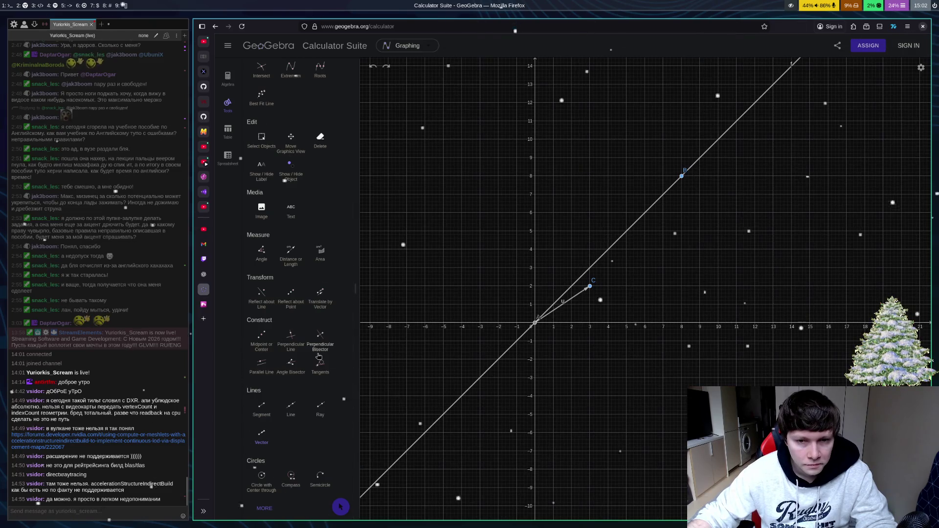
{"action": "left_click", "coordinate": [203, 274]}
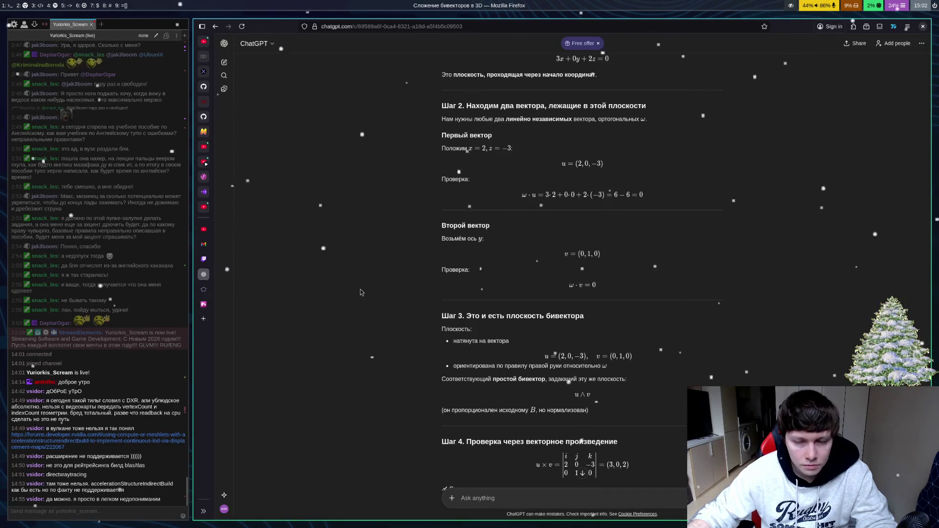
Step: Scroll the ChatGPT notes to the numeric bivector example, then return to GeoGebra via Desmos
{"action": "left_click_drag", "start_coordinate": [685, 258], "coordinate": [682, 291]}
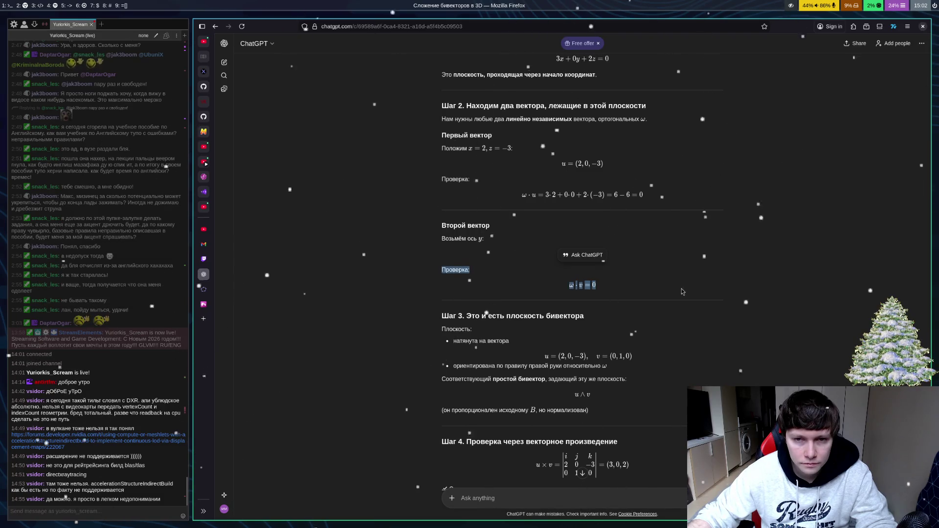
{"action": "left_click", "coordinate": [723, 246]}
{"action": "scroll", "coordinate": [728, 240], "scroll_direction": "up", "scroll_amount": 20}
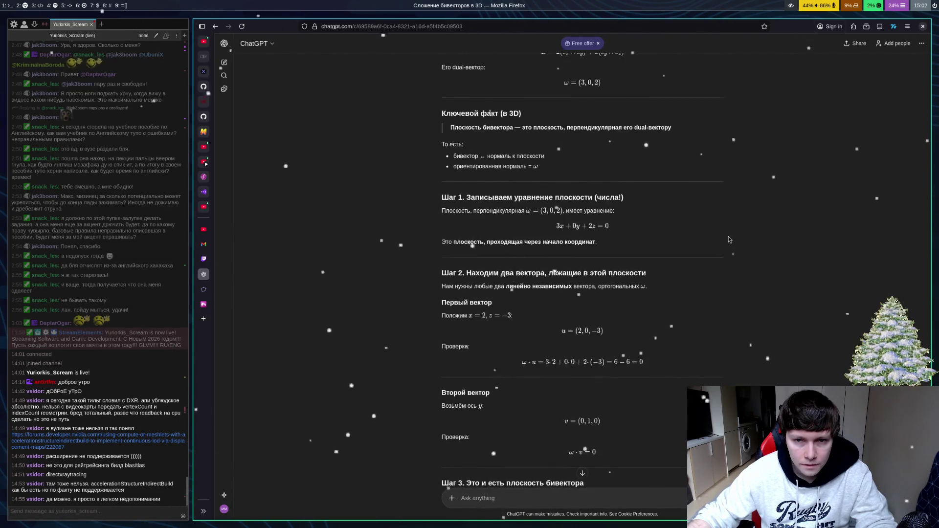
{"action": "scroll", "coordinate": [728, 240], "scroll_direction": "up", "scroll_amount": 5}
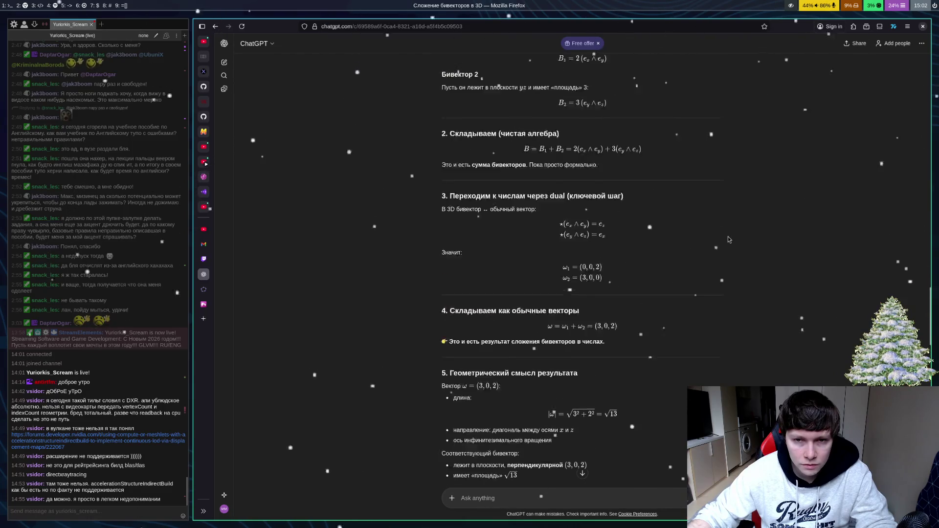
{"action": "scroll", "coordinate": [724, 242], "scroll_direction": "down", "scroll_amount": 2}
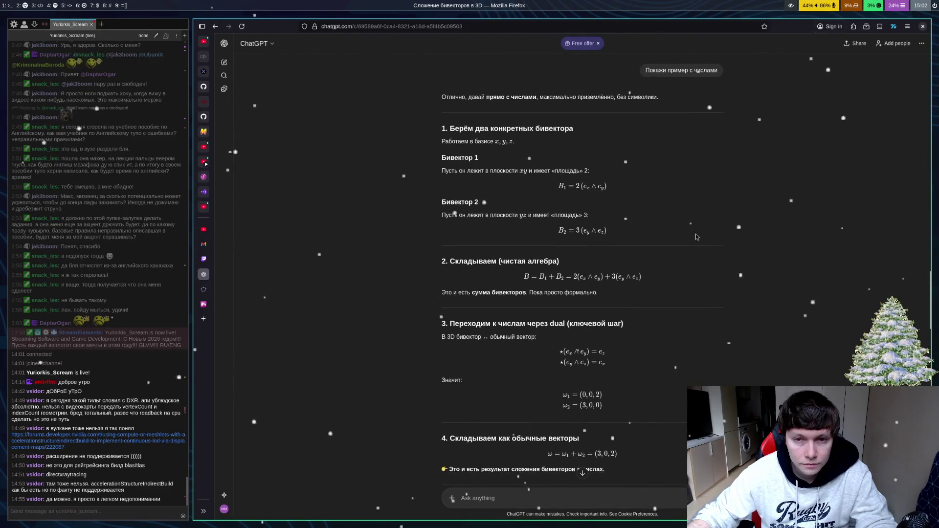
{"action": "left_click", "coordinate": [204, 304]}
{"action": "left_click", "coordinate": [204, 289]}
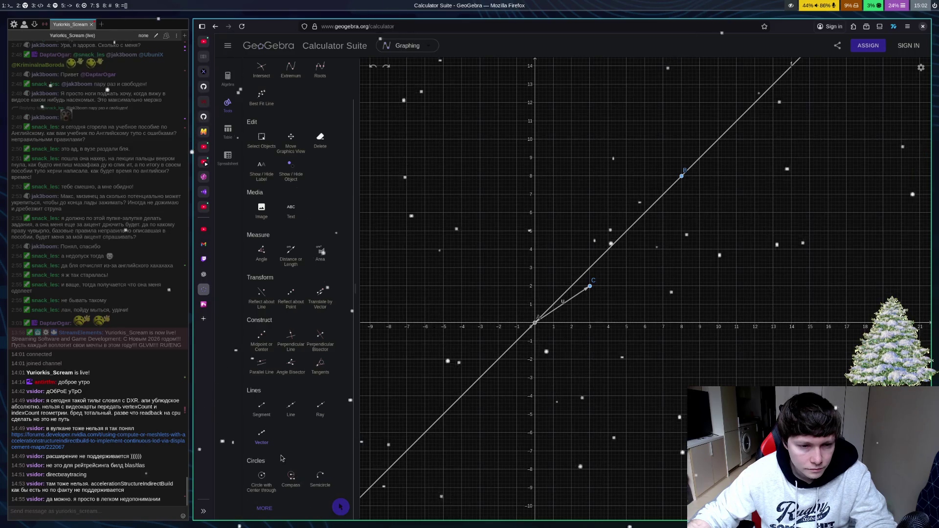
Step: Draw a vector from a new x-axis point D to F and vector w from F to E
{"action": "left_click", "coordinate": [263, 440]}
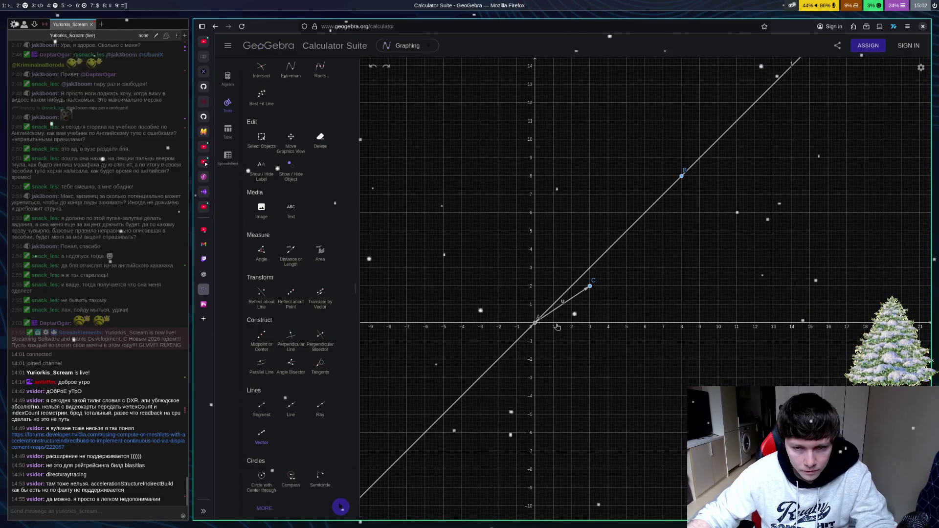
{"action": "left_click", "coordinate": [586, 295]}
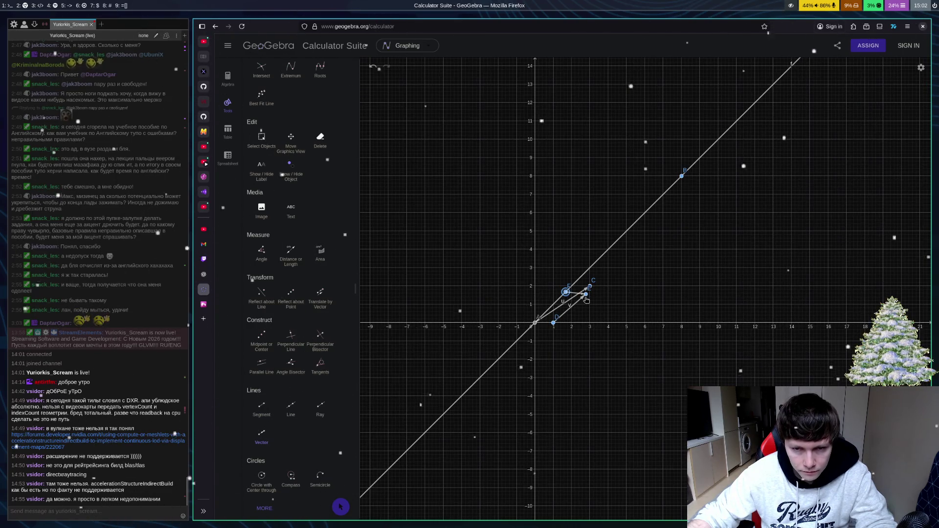
{"action": "key", "text": "ctrl+z"}
{"action": "left_click", "coordinate": [553, 323]}
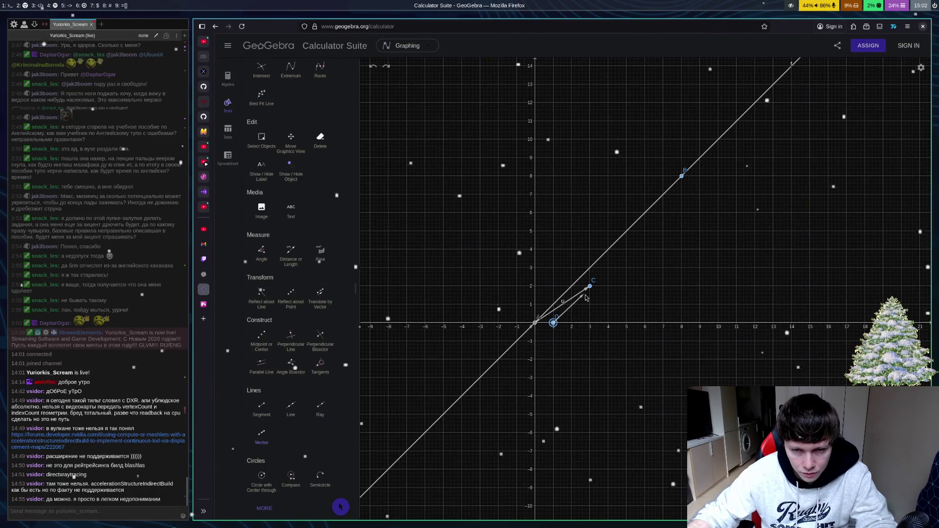
{"action": "left_click", "coordinate": [562, 296]}
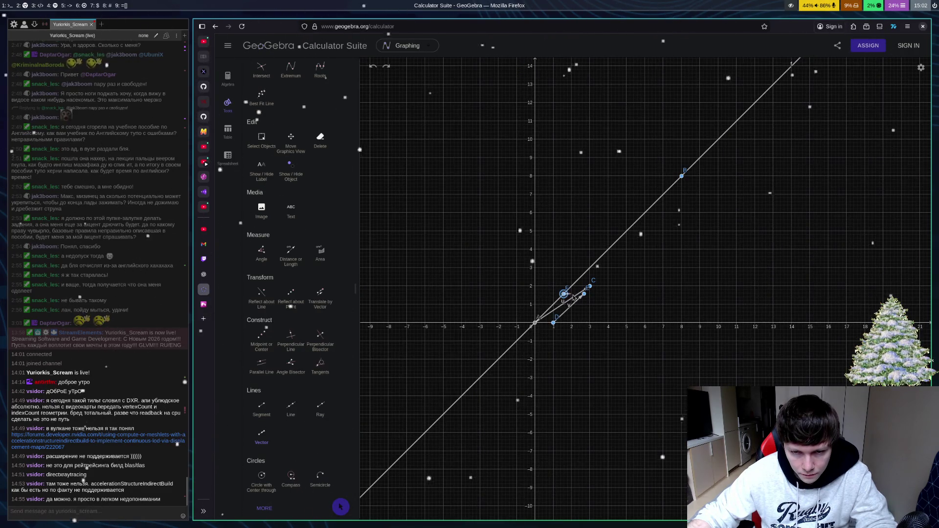
{"action": "left_click", "coordinate": [585, 295]}
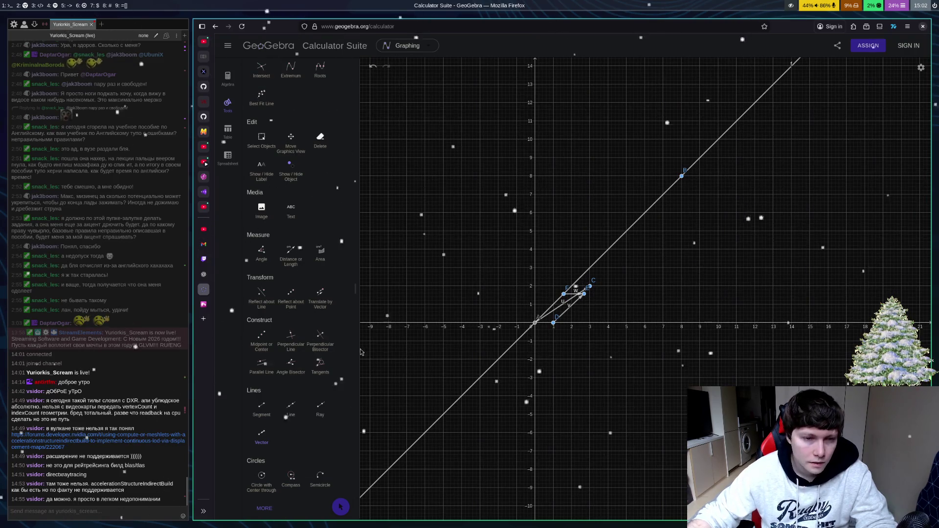
{"action": "left_click", "coordinate": [205, 275]}
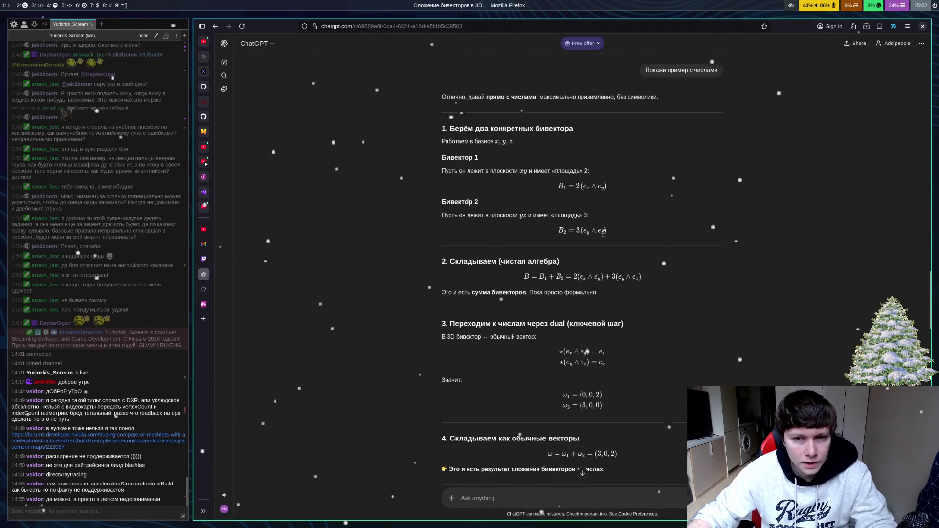
Step: Glance at the plane 3x + 2z = 0 in Desmos 3D, then return to the GeoGebra graph
{"action": "left_click", "coordinate": [203, 304]}
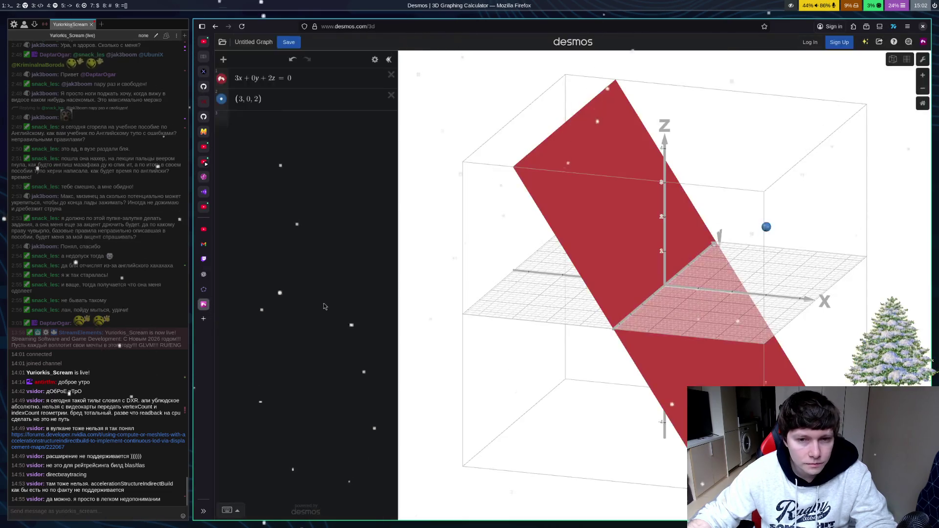
{"action": "left_click", "coordinate": [202, 291]}
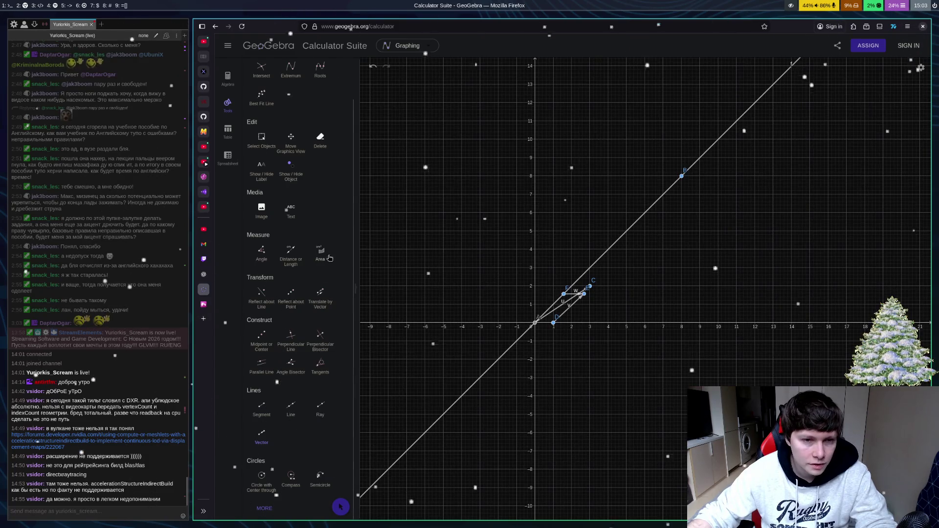
Step: Delete points E and F and vectors u, v, w from the graph
{"action": "left_click", "coordinate": [320, 138]}
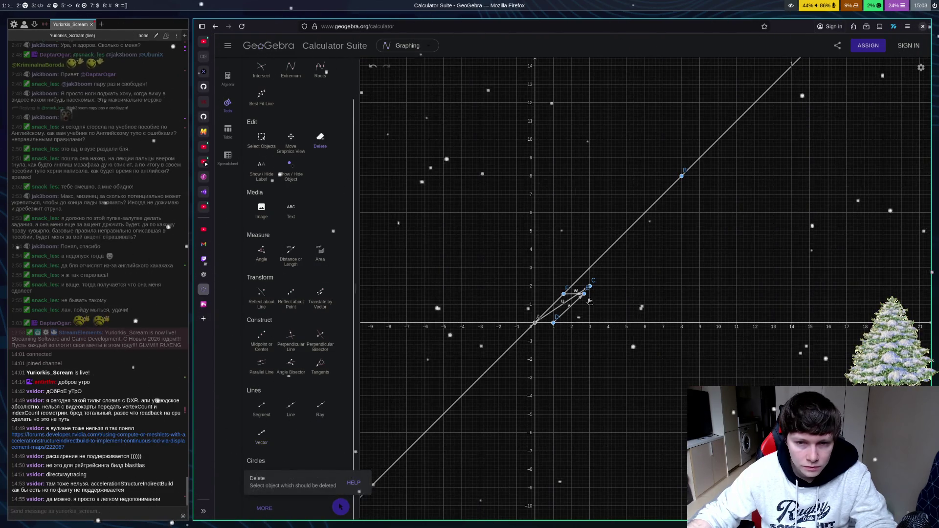
{"action": "left_click", "coordinate": [580, 302]}
{"action": "left_click", "coordinate": [577, 296]}
{"action": "left_click", "coordinate": [564, 294]}
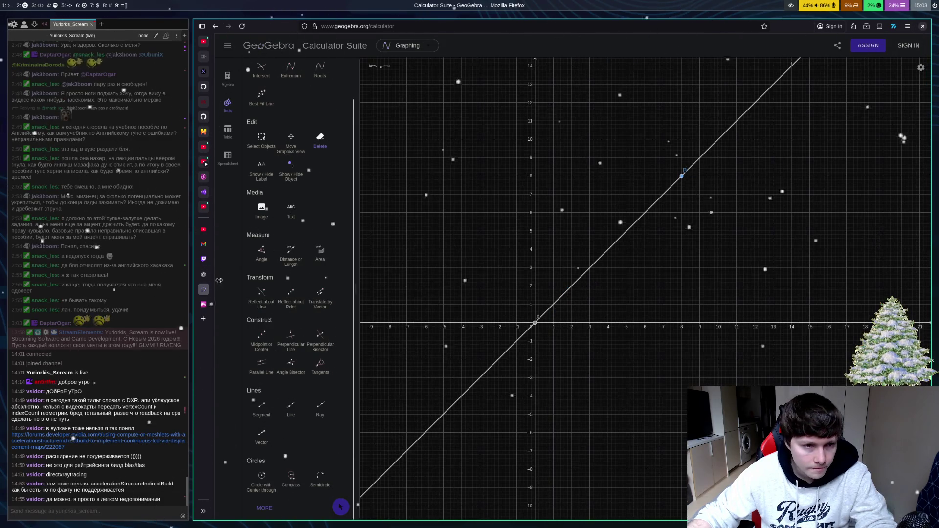
Step: Consult the ChatGPT notes and draw vector u from the origin to a new point C
{"action": "left_click", "coordinate": [205, 276]}
{"action": "left_click", "coordinate": [203, 290]}
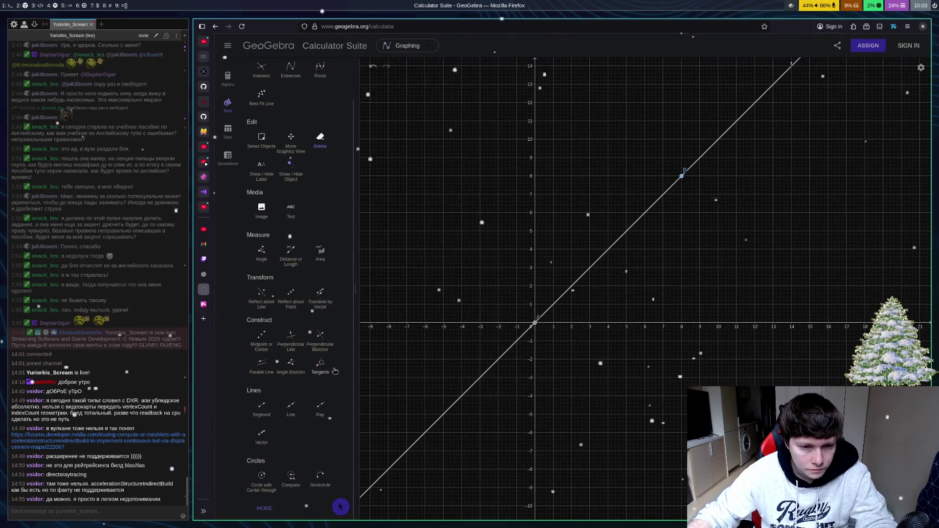
{"action": "left_click", "coordinate": [205, 275]}
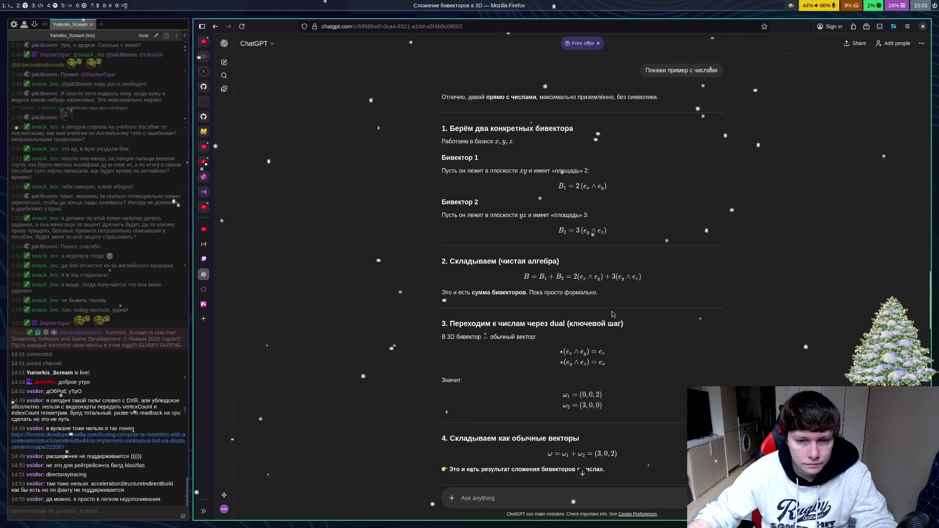
{"action": "scroll", "coordinate": [612, 314], "scroll_direction": "down", "scroll_amount": 2}
{"action": "left_click", "coordinate": [204, 289]}
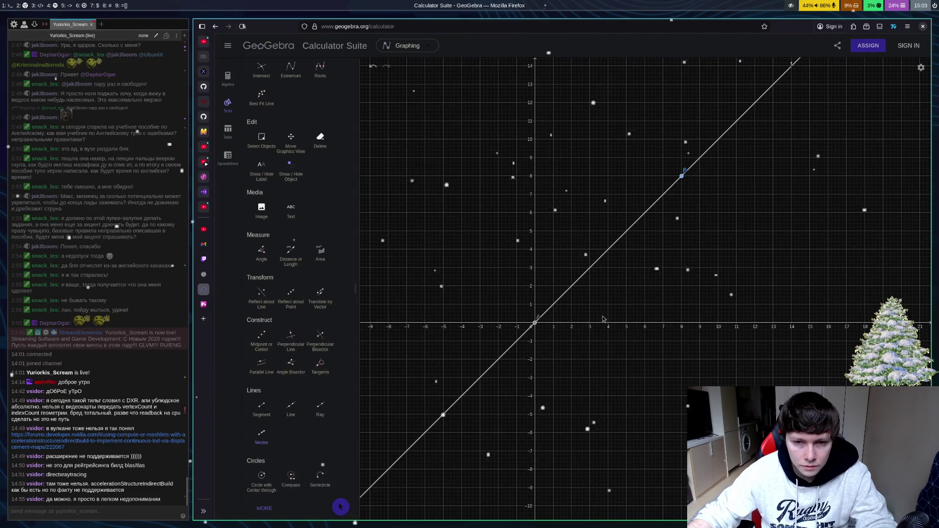
{"action": "left_click", "coordinate": [618, 296]}
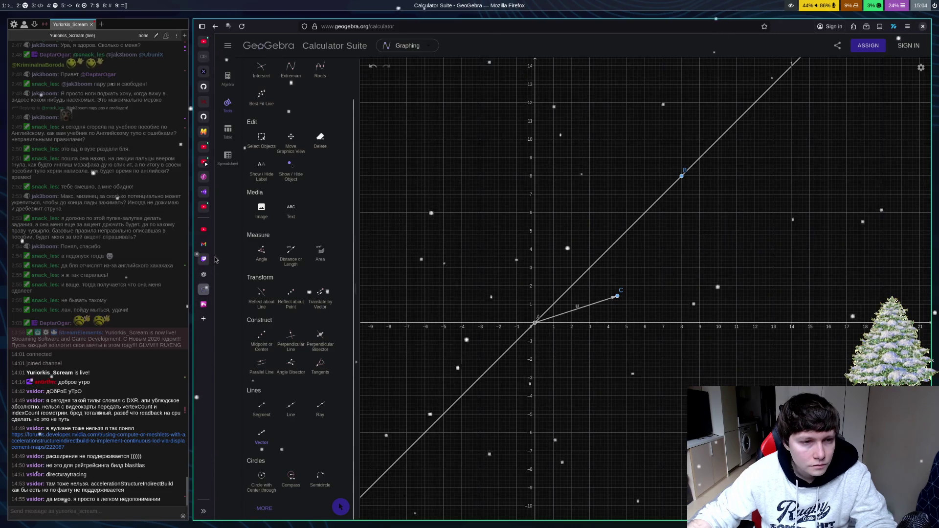
{"action": "left_click", "coordinate": [204, 275]}
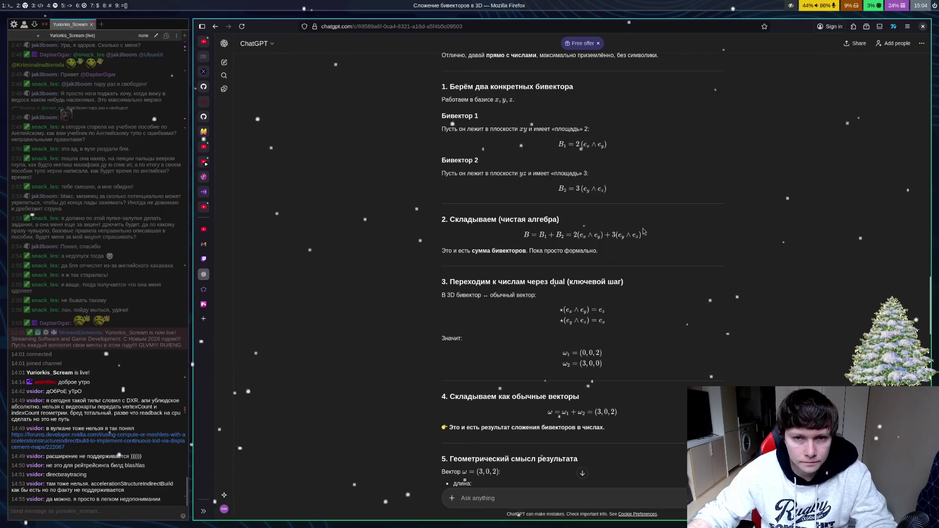
Step: Scroll back up to ChatGPT's numeric bivector example, then return to the GeoGebra graph
{"action": "scroll", "coordinate": [577, 269], "scroll_direction": "up", "scroll_amount": 2}
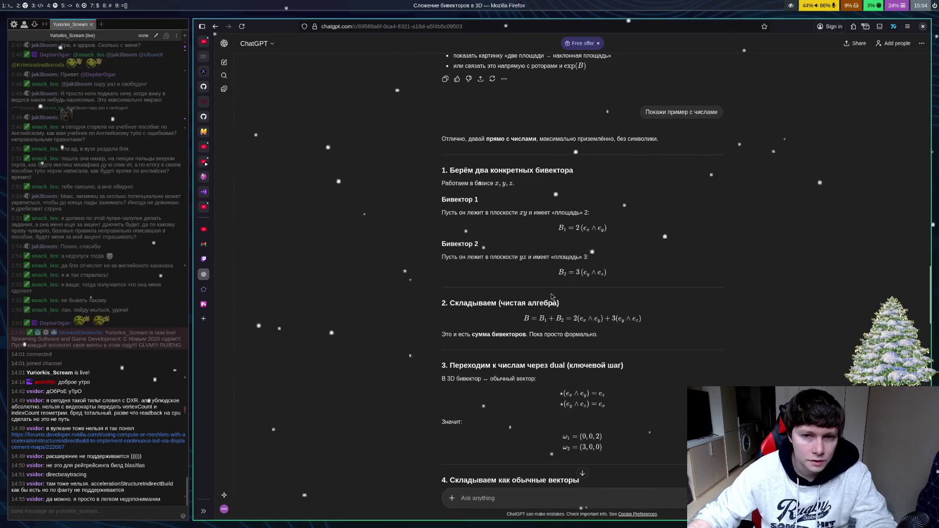
{"action": "left_click", "coordinate": [204, 289]}
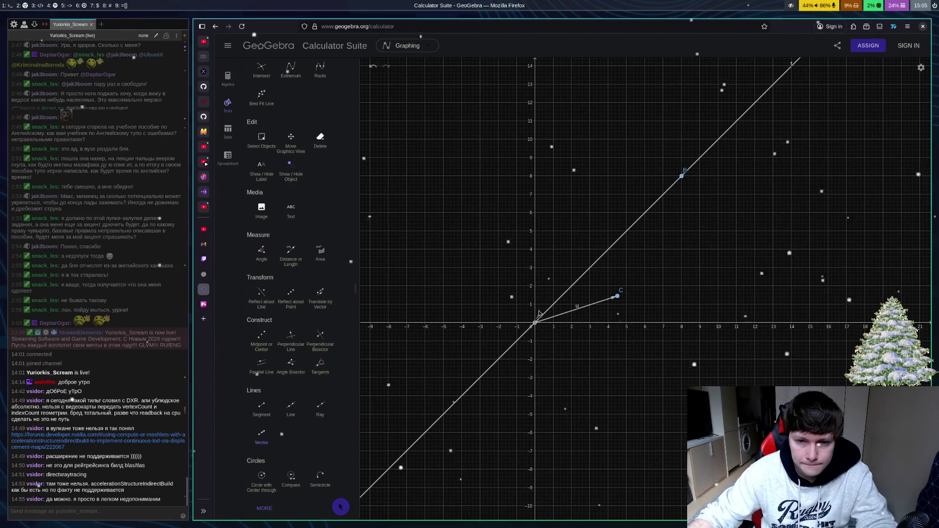
Step: Draw vector v from D (0,1) to E (3,1) and vector w from E down to F on the x-axis
{"action": "left_click", "coordinate": [536, 305]}
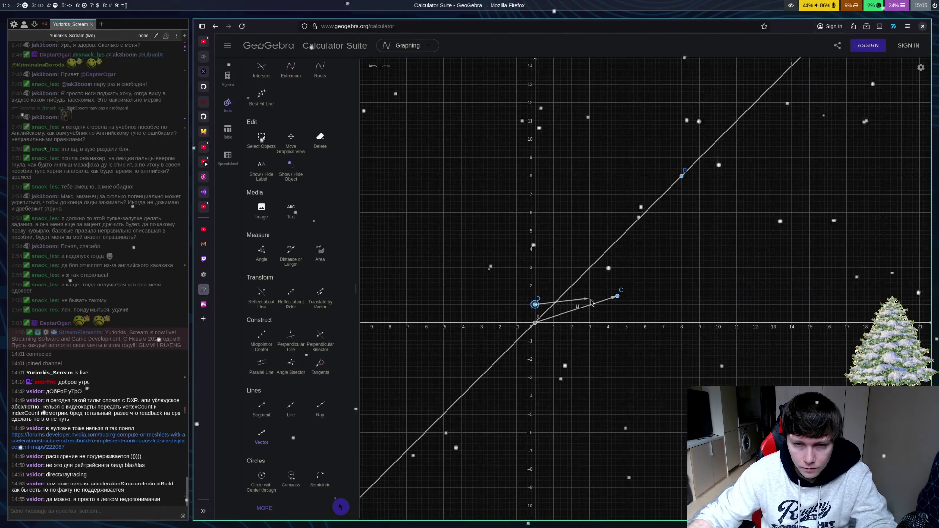
{"action": "left_click", "coordinate": [590, 305]}
{"action": "left_click", "coordinate": [590, 304]}
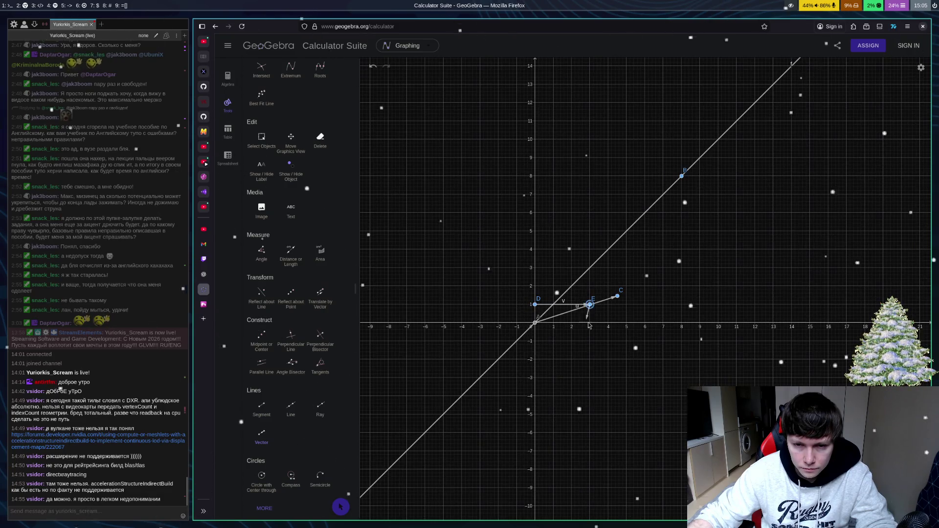
{"action": "left_click", "coordinate": [590, 324]}
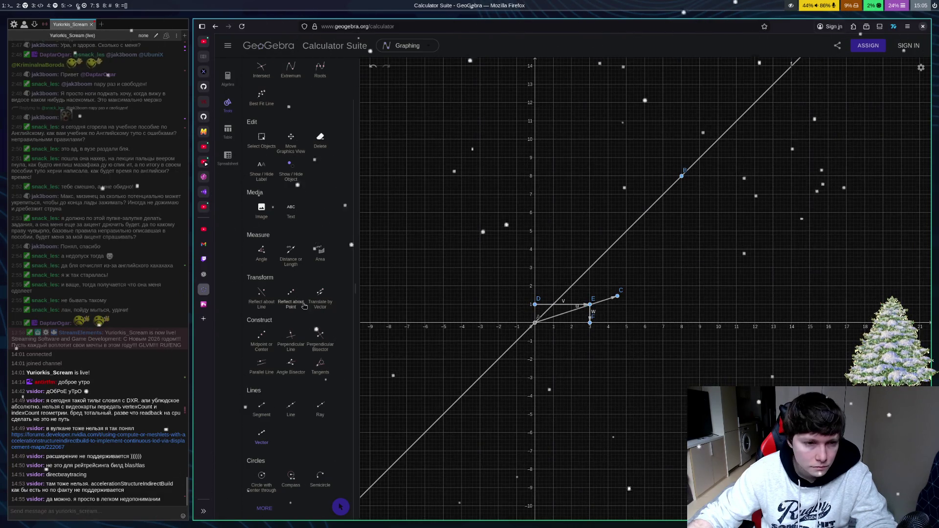
{"action": "left_click", "coordinate": [208, 282]}
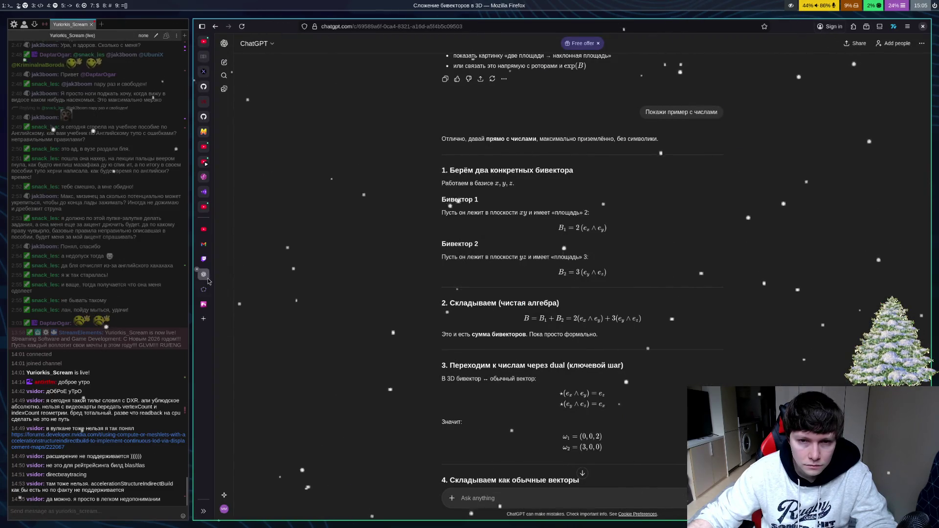
{"action": "mouse_move", "coordinate": [208, 289]}
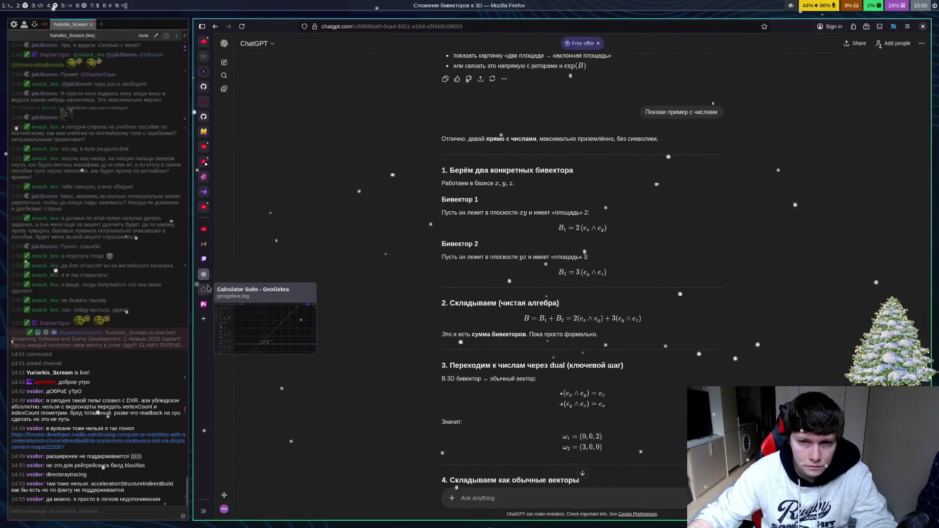
{"action": "left_click", "coordinate": [209, 290]}
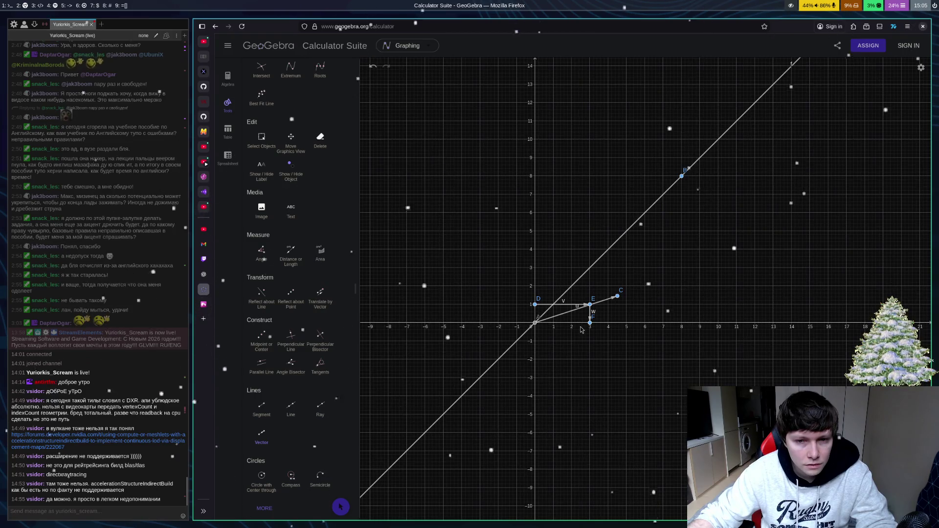
Step: Undo vectors v and w and start redrawing vectors from point D
{"action": "key", "text": "ctrl+z"}
{"action": "key", "text": "ctrl+z"}
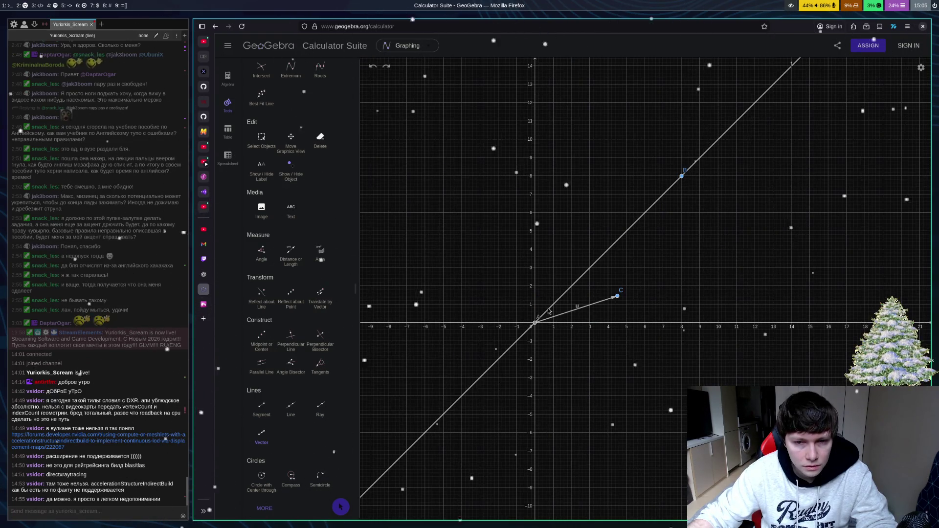
{"action": "left_click", "coordinate": [536, 304]}
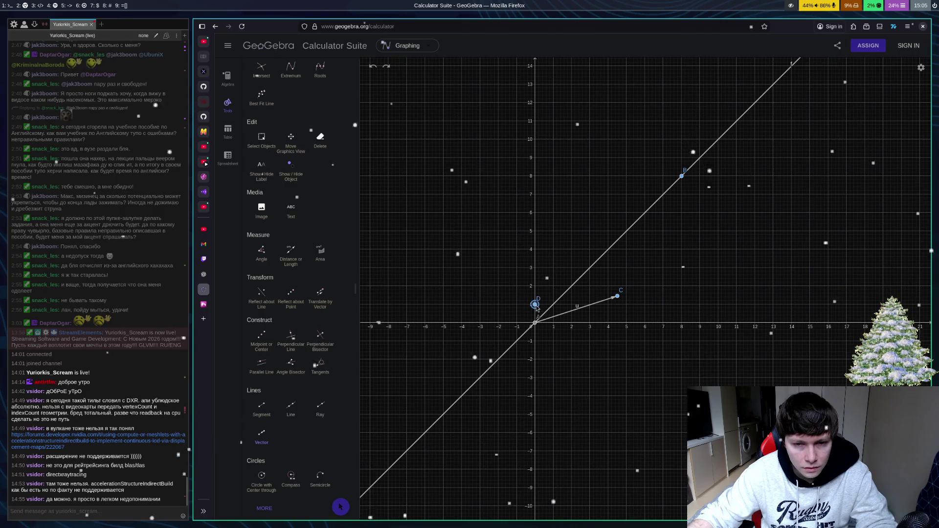
{"action": "left_click", "coordinate": [574, 306]}
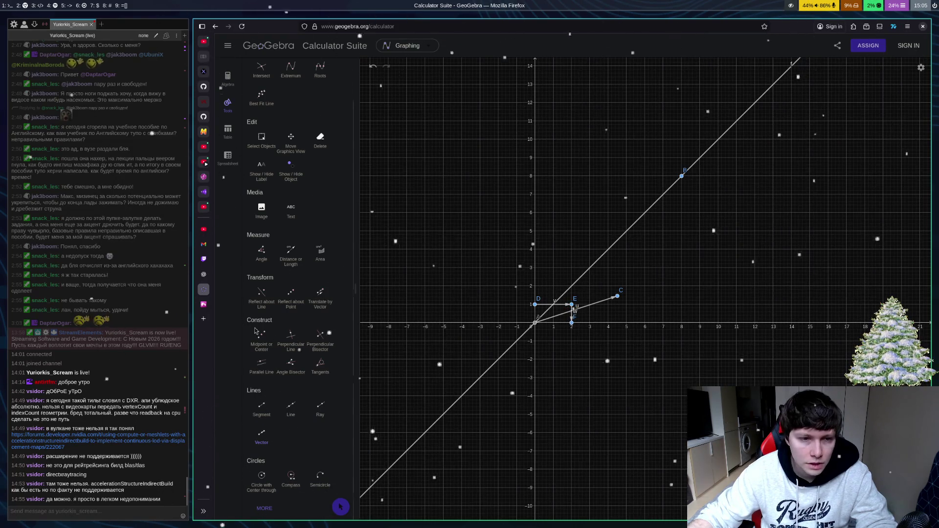
{"action": "left_click", "coordinate": [203, 304]}
{"action": "left_click", "coordinate": [204, 274]}
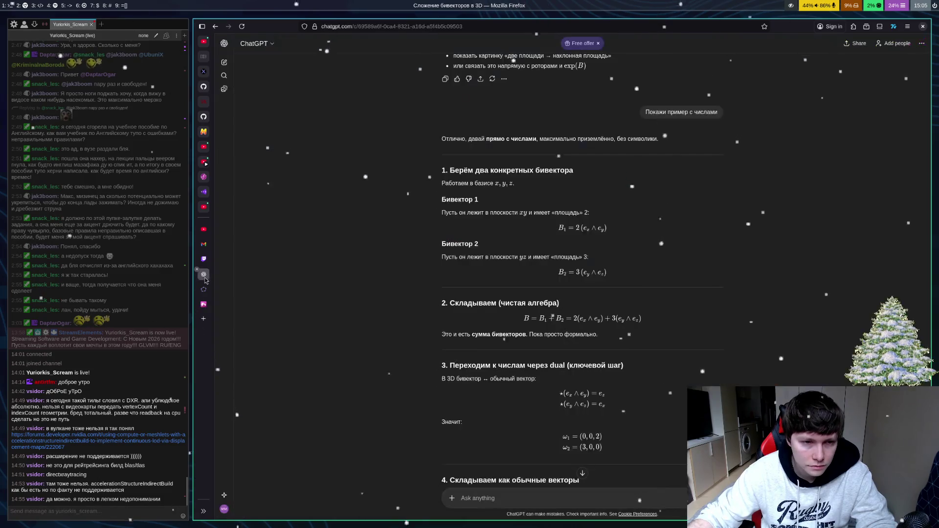
{"action": "left_click", "coordinate": [204, 290]}
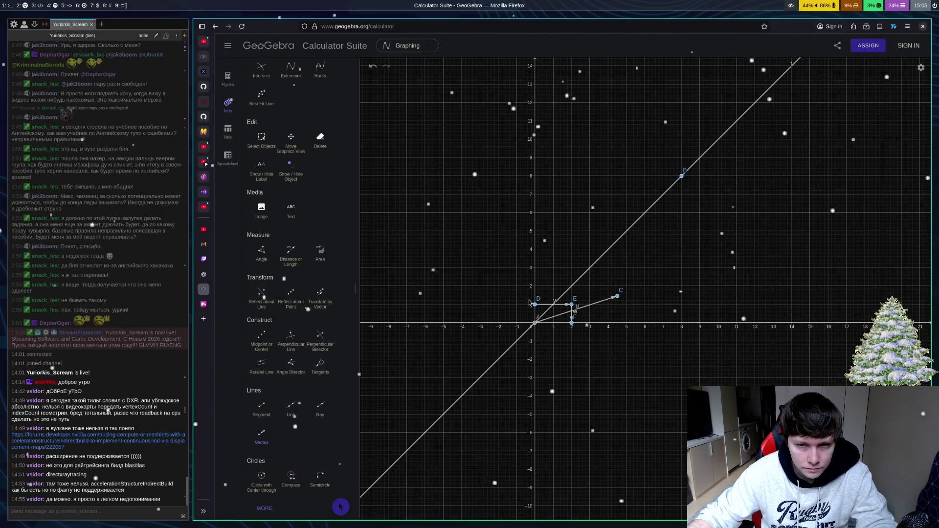
{"action": "left_click", "coordinate": [539, 306]}
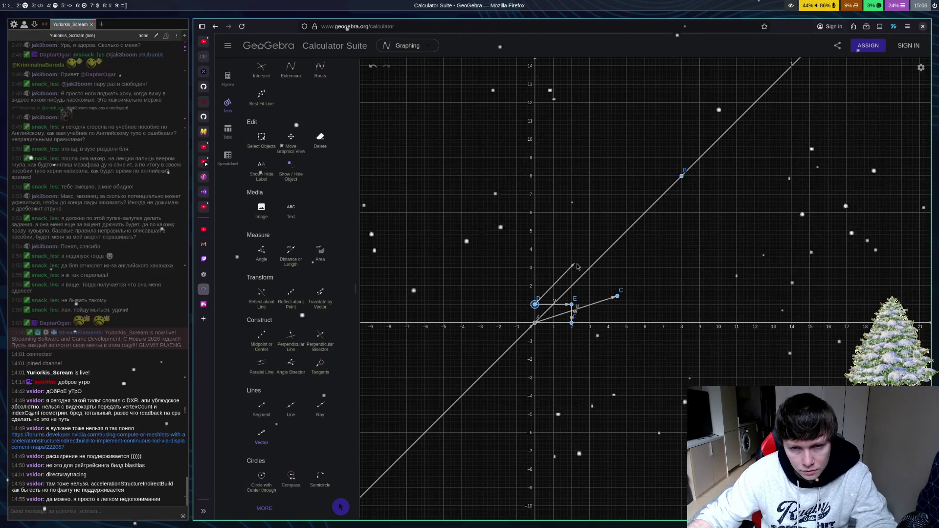
Step: Draw vector a from D up to a new point G near (2, 3), then open the ChatGPT notes
{"action": "left_click", "coordinate": [574, 264]}
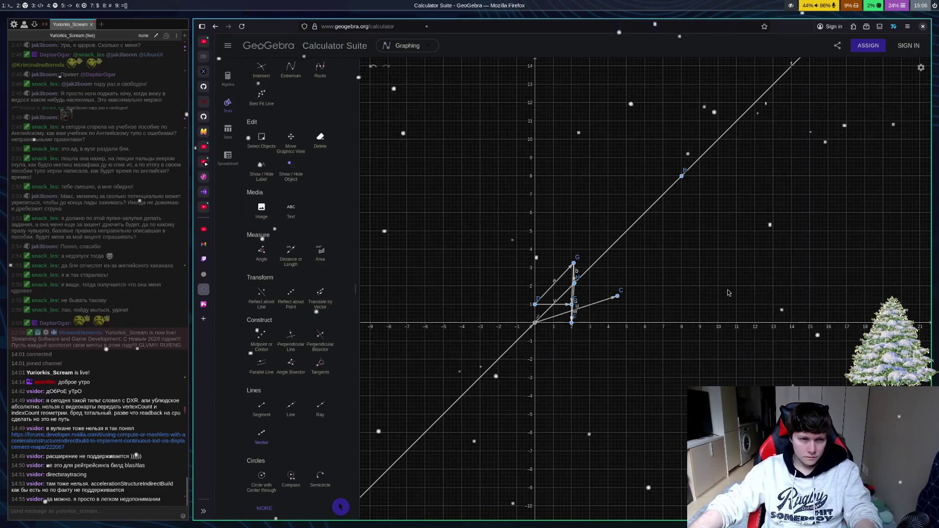
{"action": "left_click", "coordinate": [203, 274]}
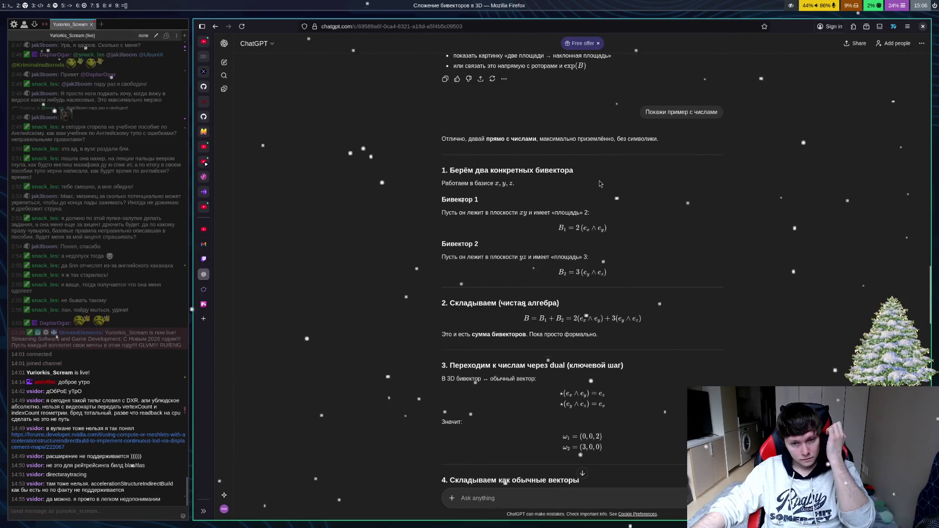
Step: Scroll through ChatGPT's reply on the bivector's plane down to its end
{"action": "scroll", "coordinate": [665, 202], "scroll_direction": "down", "scroll_amount": 5}
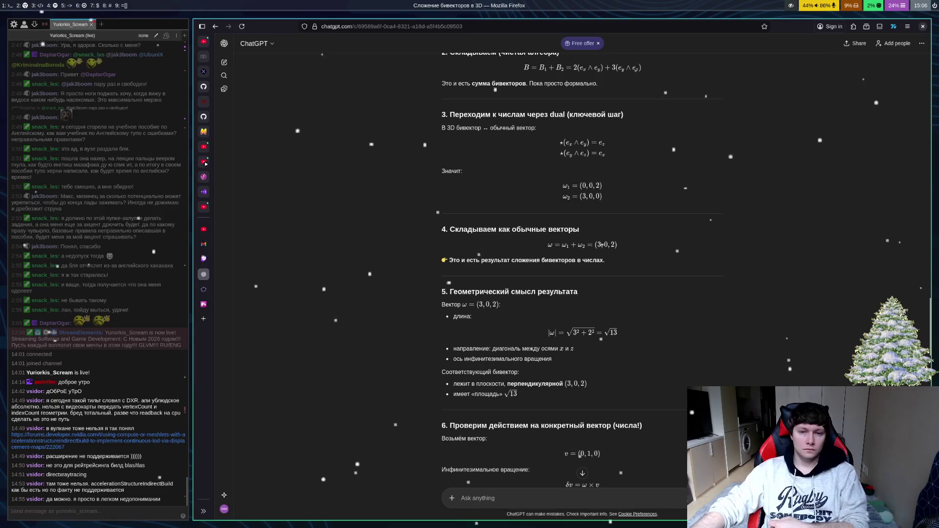
{"action": "scroll", "coordinate": [778, 304], "scroll_direction": "down", "scroll_amount": 5}
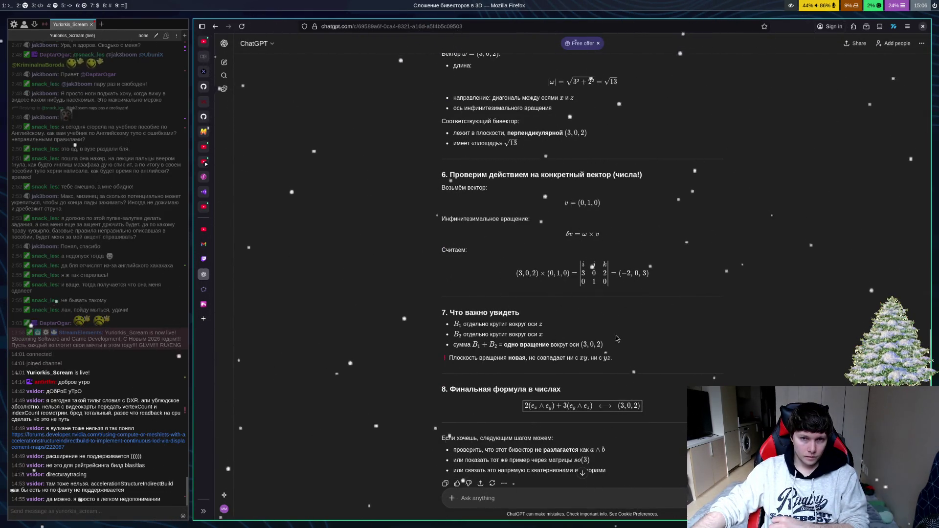
{"action": "scroll", "coordinate": [715, 257], "scroll_direction": "down", "scroll_amount": 12}
{"action": "scroll", "coordinate": [713, 259], "scroll_direction": "down", "scroll_amount": 5}
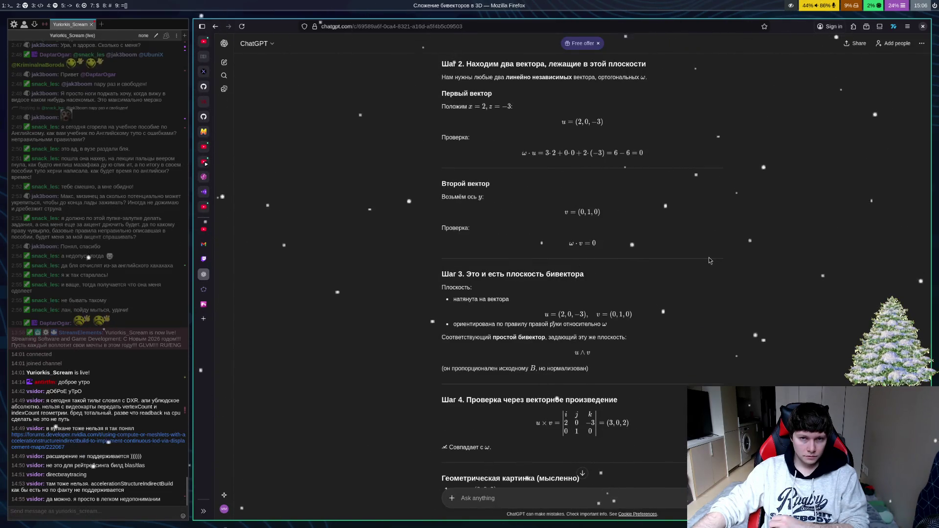
{"action": "scroll", "coordinate": [710, 259], "scroll_direction": "down", "scroll_amount": 4}
{"action": "scroll", "coordinate": [709, 257], "scroll_direction": "up", "scroll_amount": 3}
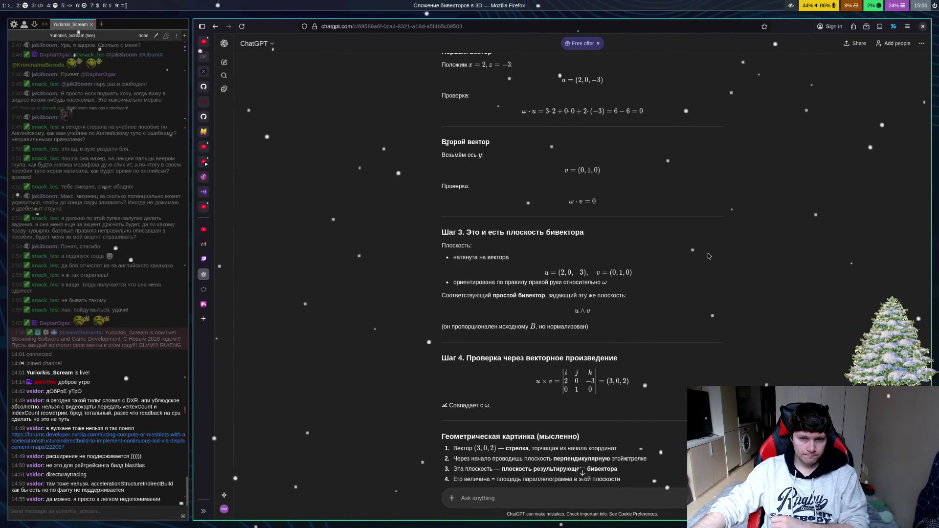
{"action": "scroll", "coordinate": [707, 252], "scroll_direction": "up", "scroll_amount": 3}
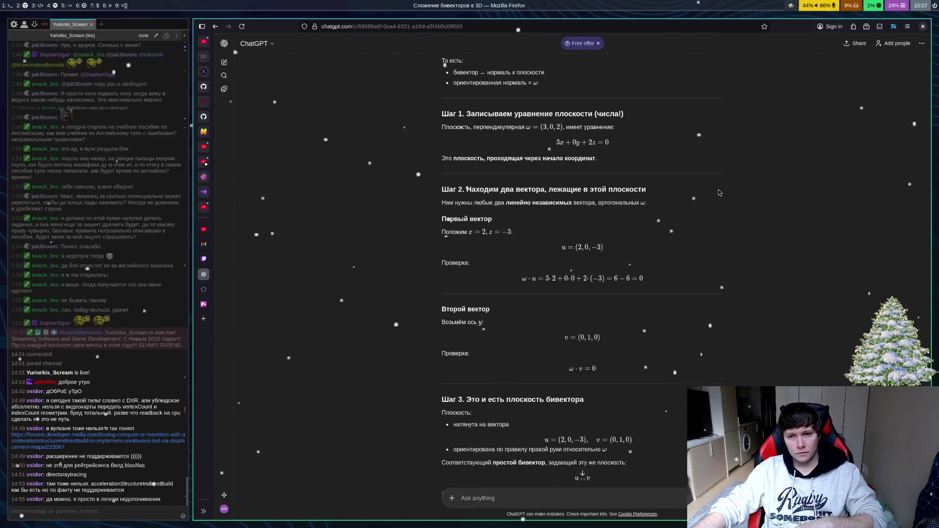
{"action": "scroll", "coordinate": [569, 508], "scroll_direction": "down", "scroll_amount": 5}
{"action": "scroll", "coordinate": [569, 509], "scroll_direction": "down", "scroll_amount": 3}
{"action": "type", "text": "А как мне сложить два бивектора?"}
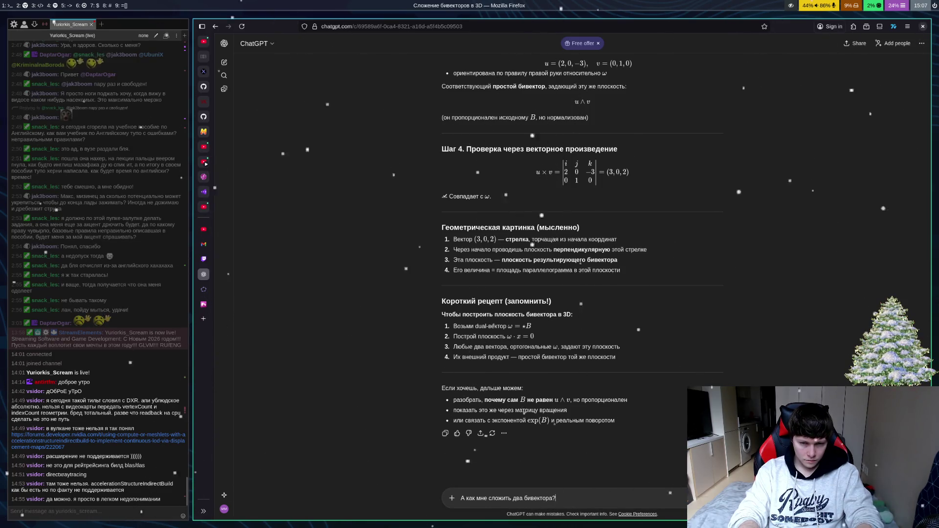
Step: Send the question on adding two bivectors and get ChatGPT's component-wise answer
{"action": "key", "text": "Return"}
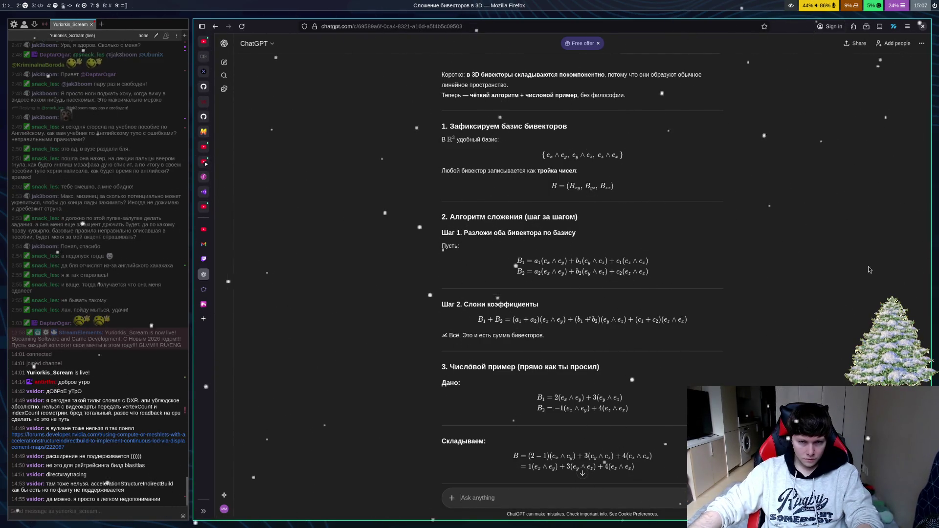
{"action": "scroll", "coordinate": [849, 245], "scroll_direction": "down", "scroll_amount": 4}
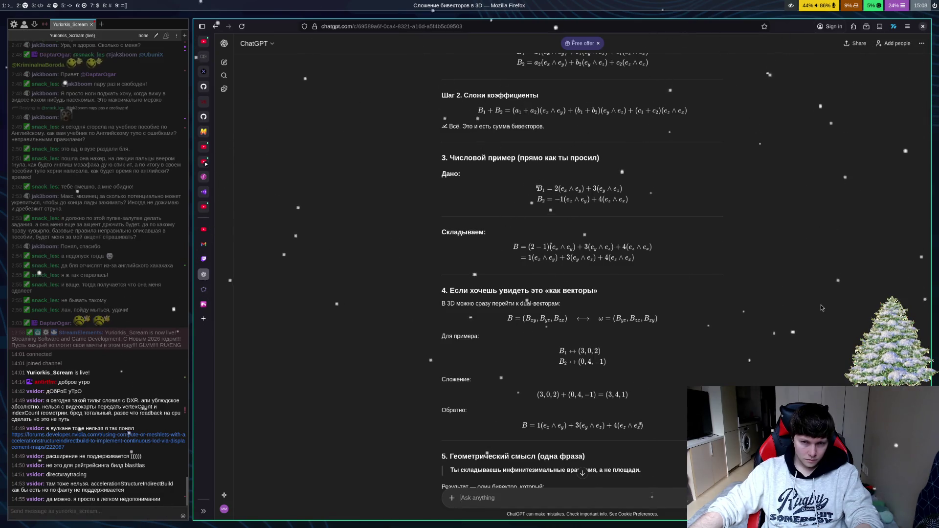
{"action": "scroll", "coordinate": [772, 299], "scroll_direction": "down", "scroll_amount": 3}
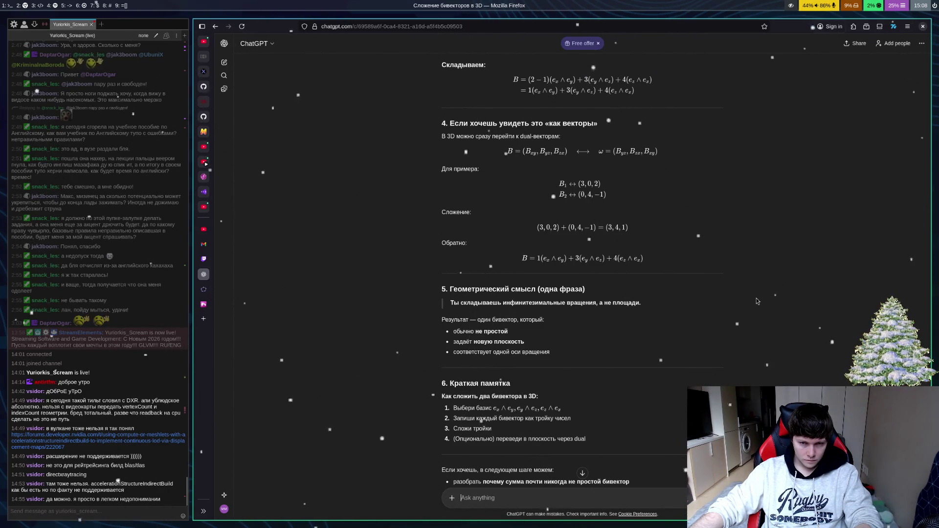
{"action": "scroll", "coordinate": [766, 292], "scroll_direction": "down", "scroll_amount": 2}
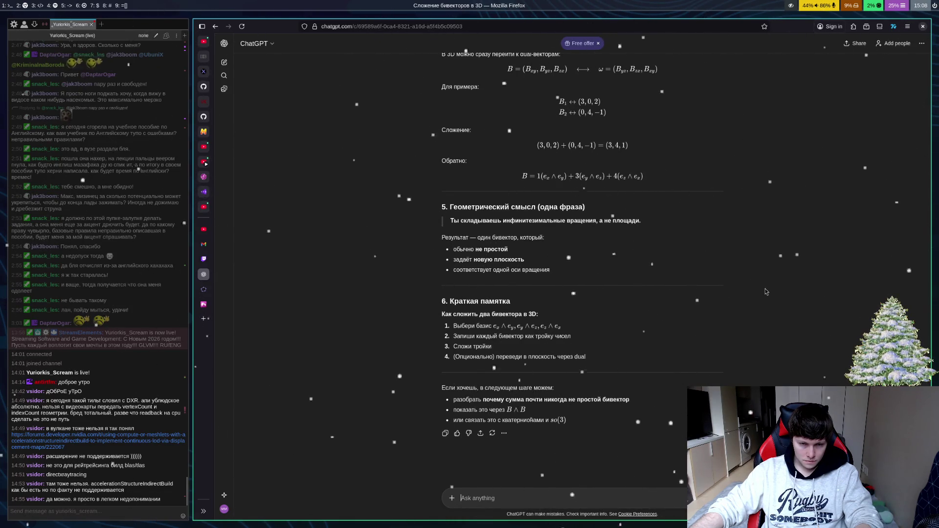
{"action": "scroll", "coordinate": [774, 292], "scroll_direction": "up", "scroll_amount": 15}
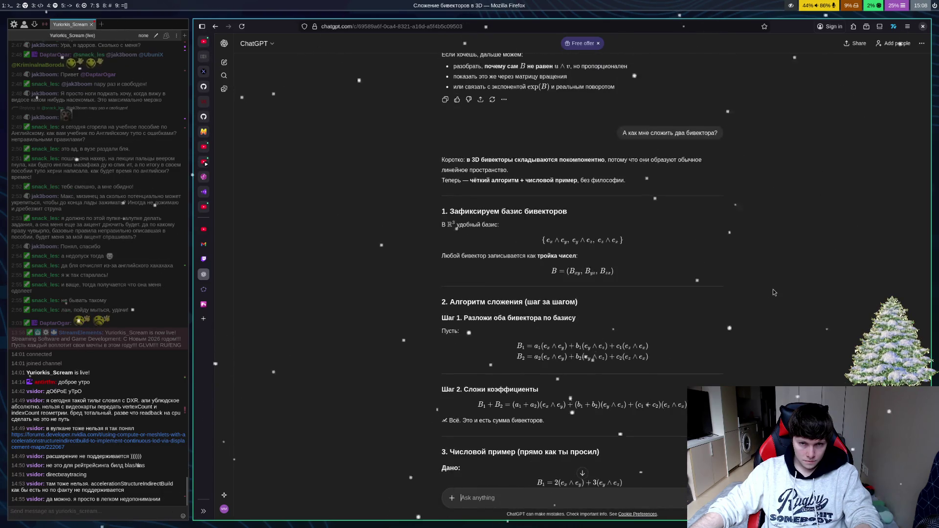
{"action": "scroll", "coordinate": [774, 292], "scroll_direction": "down", "scroll_amount": 1}
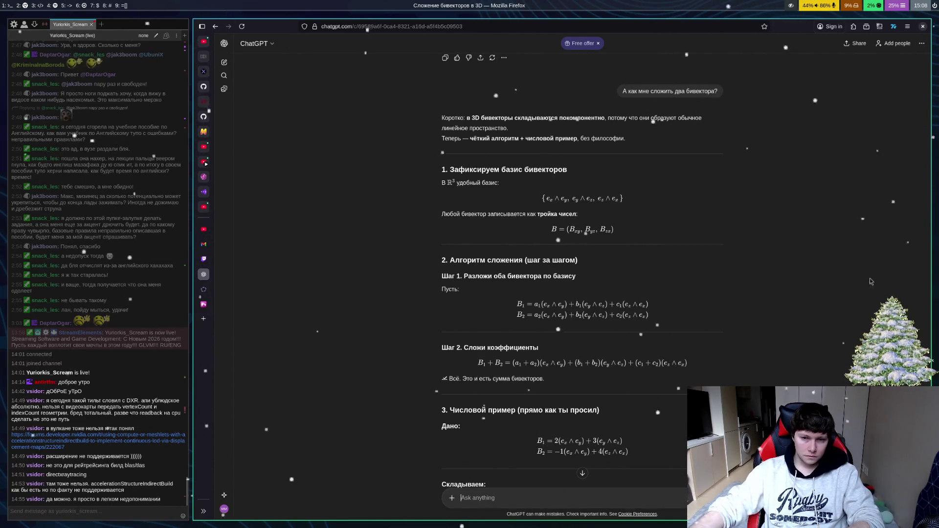
{"action": "scroll", "coordinate": [778, 305], "scroll_direction": "down", "scroll_amount": 5}
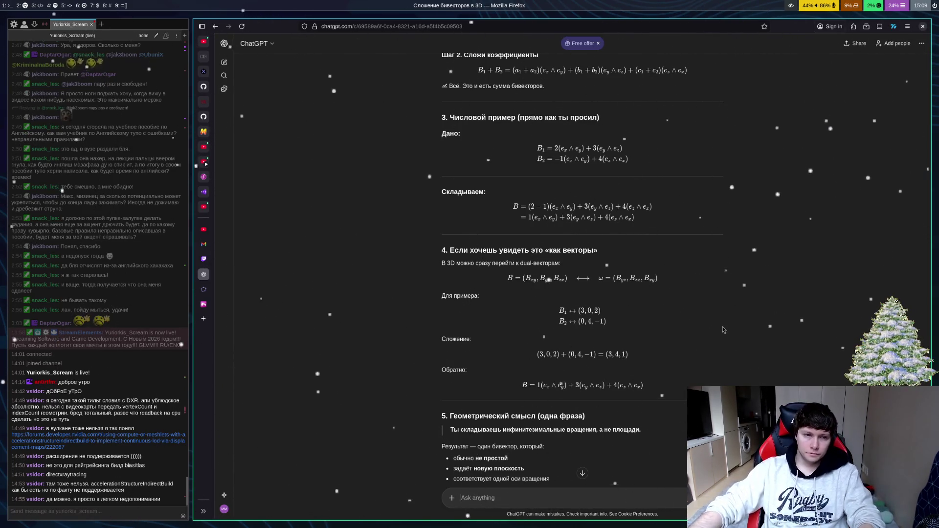
{"action": "left_click", "coordinate": [205, 274]}
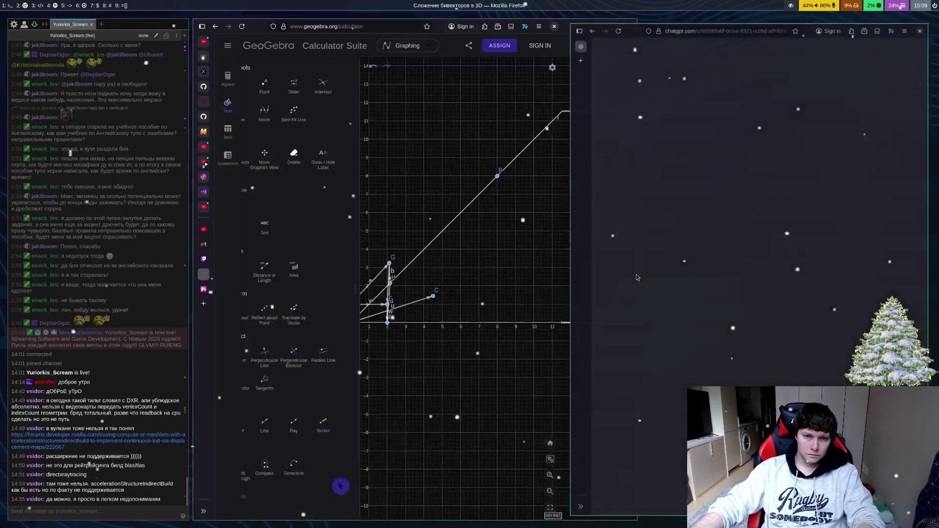
Step: Delete all vectors and points C, D, E, F, G, H, leaving only line AB and point B
{"action": "mouse_move", "coordinate": [478, 342]}
{"action": "left_mouse_down"}
{"action": "mouse_move", "coordinate": [367, 341]}
{"action": "mouse_move", "coordinate": [415, 342]}
{"action": "left_mouse_up"}
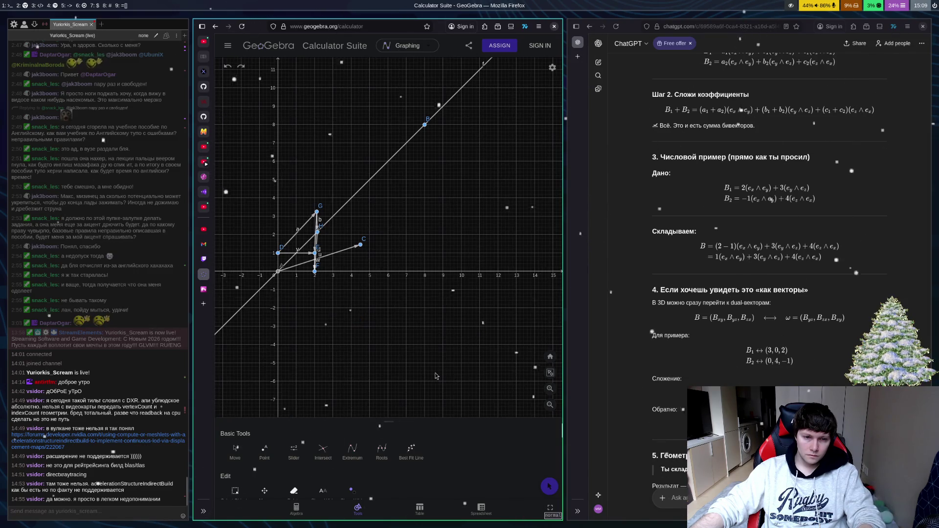
{"action": "left_click_drag", "start_coordinate": [357, 336], "coordinate": [448, 344]}
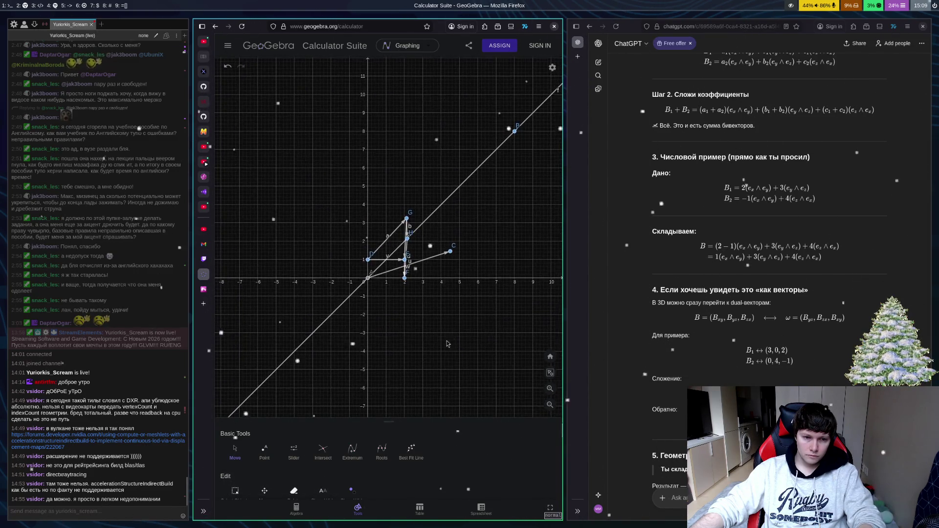
{"action": "scroll", "coordinate": [503, 465], "scroll_direction": "down", "scroll_amount": 5}
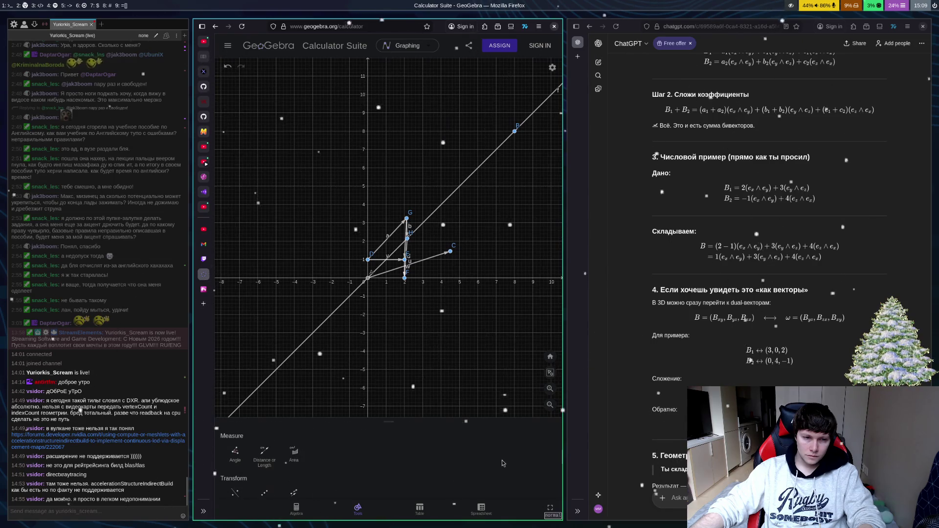
{"action": "scroll", "coordinate": [497, 459], "scroll_direction": "up", "scroll_amount": 3}
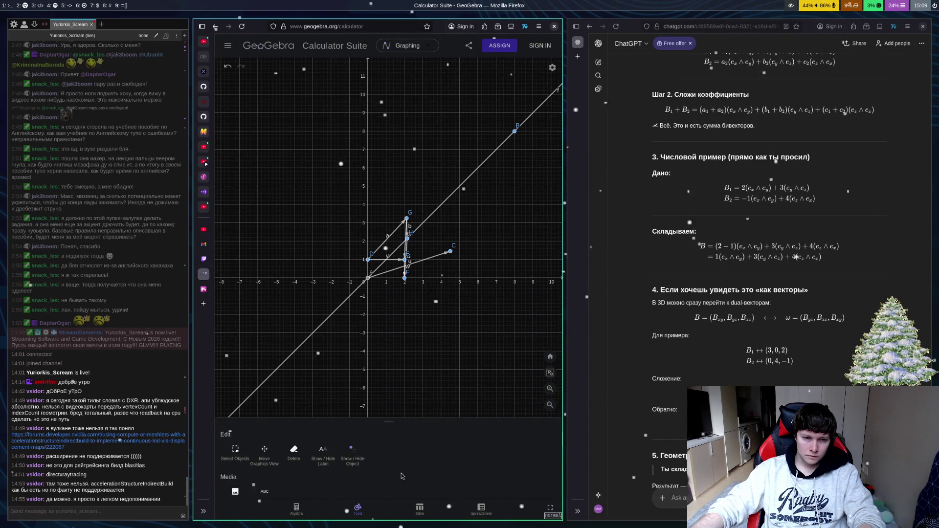
{"action": "left_click", "coordinate": [294, 451]}
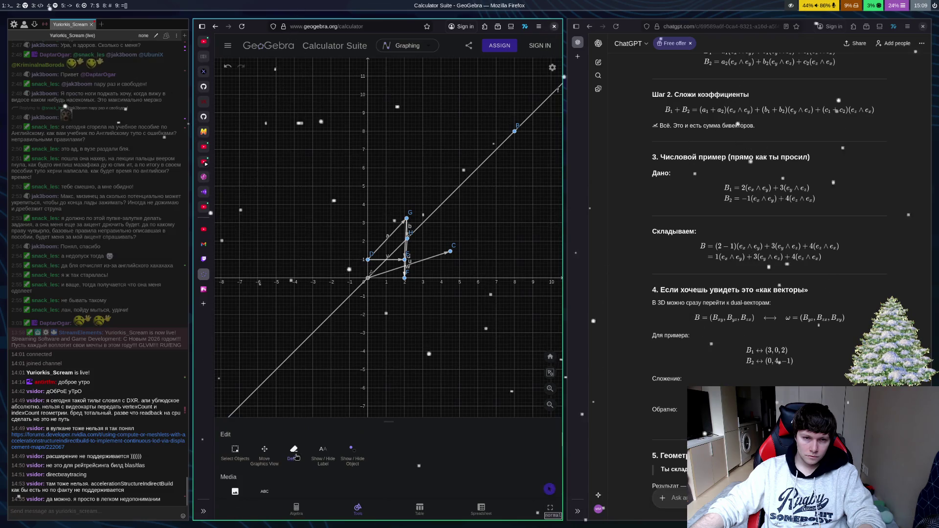
{"action": "left_click", "coordinate": [406, 259]}
{"action": "left_click", "coordinate": [407, 219]}
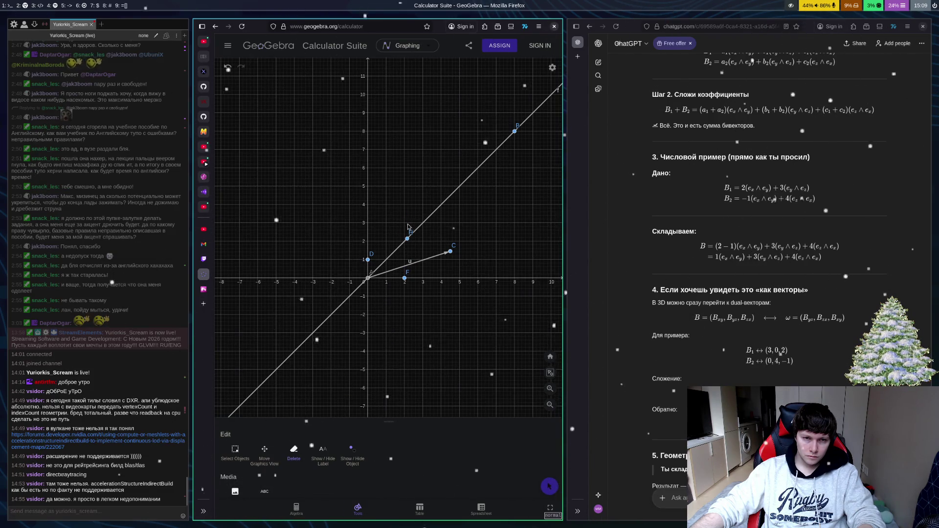
{"action": "left_click", "coordinate": [408, 239]}
{"action": "key", "text": "ctrl+z"}
{"action": "key", "text": "ctrl+z"}
{"action": "key", "text": "ctrl+z"}
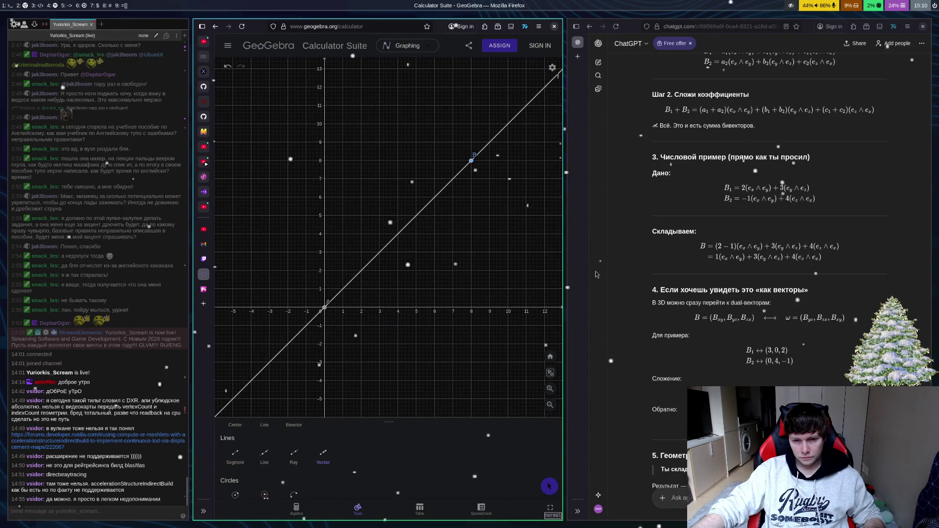
{"action": "key", "text": "super+l"}
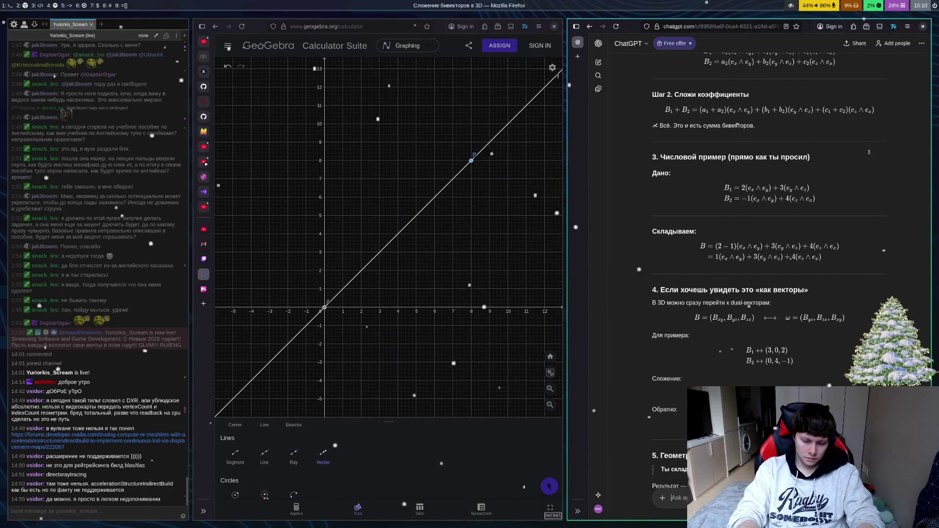
Step: Ask ChatGPT for a concrete numeric example of adding two bivectors
{"action": "type", "text": "Давай"}
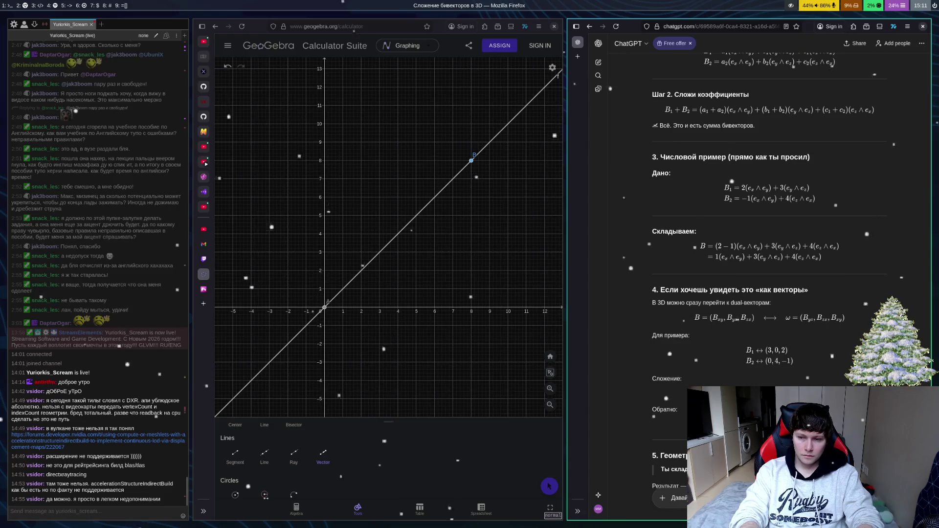
{"action": "type", "text": "а "}
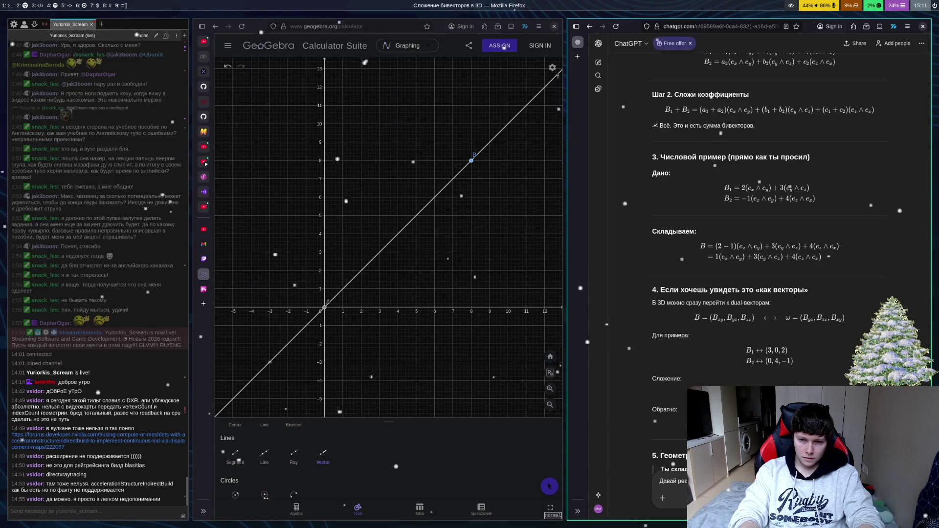
{"action": "type", "text": "один отск"}
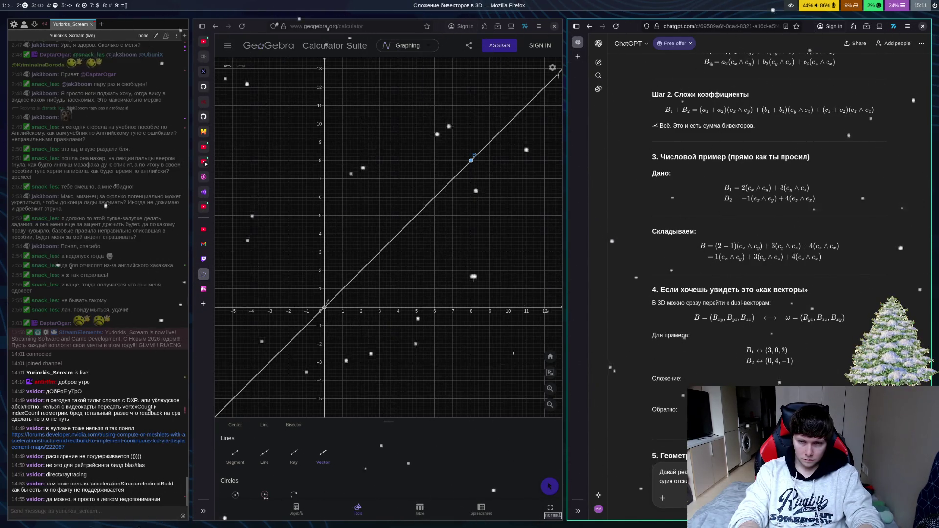
{"action": "key", "text": "Return"}
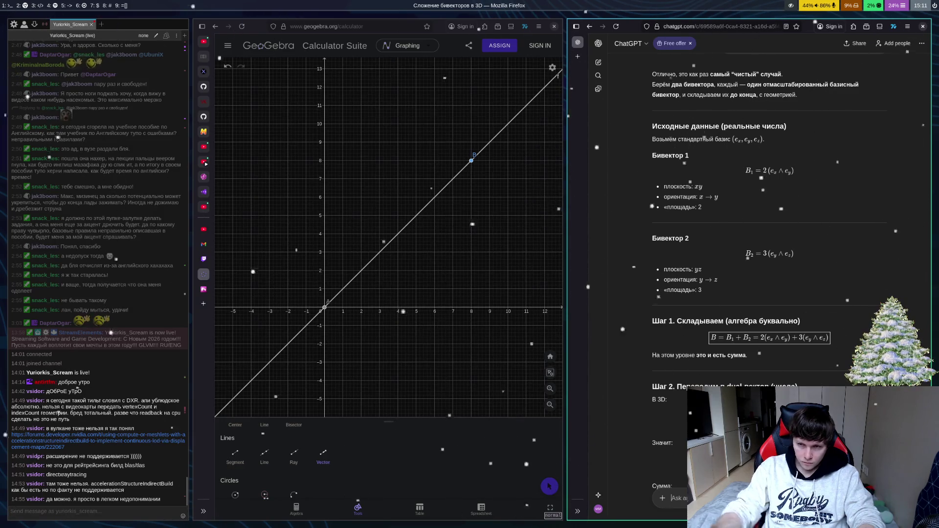
Step: Read the reply through Step 5, where u×v = (3, 0, 2) equals ω
{"action": "scroll", "coordinate": [768, 245], "scroll_direction": "down", "scroll_amount": 3}
{"action": "scroll", "coordinate": [768, 244], "scroll_direction": "down", "scroll_amount": 2}
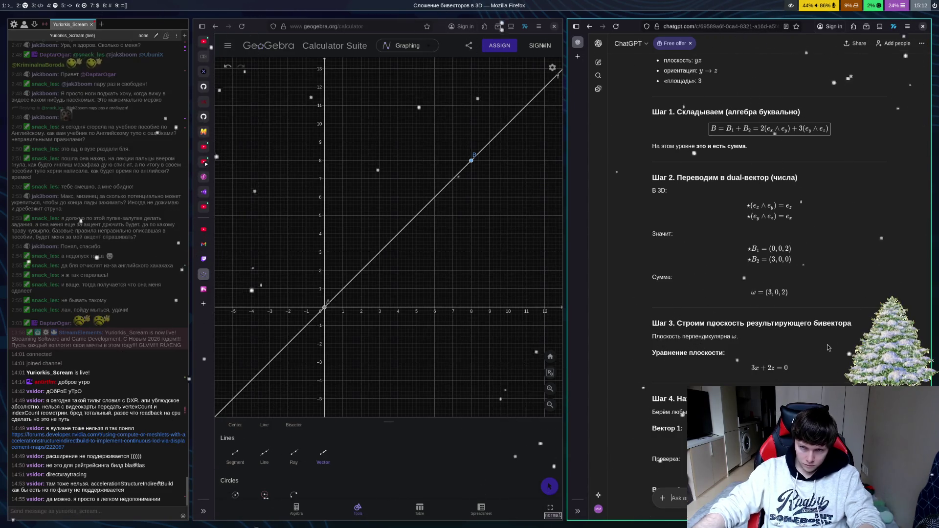
{"action": "scroll", "coordinate": [830, 331], "scroll_direction": "down", "scroll_amount": 1}
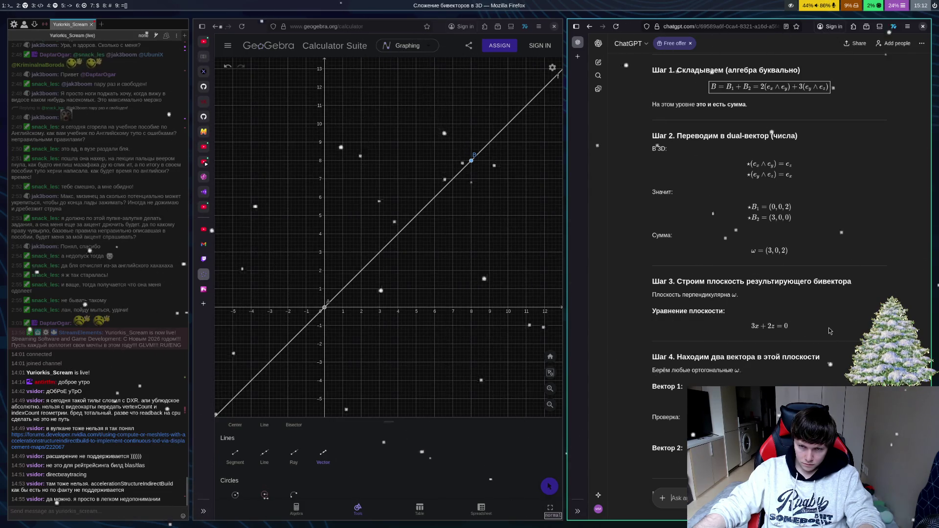
{"action": "scroll", "coordinate": [810, 338], "scroll_direction": "down", "scroll_amount": 1}
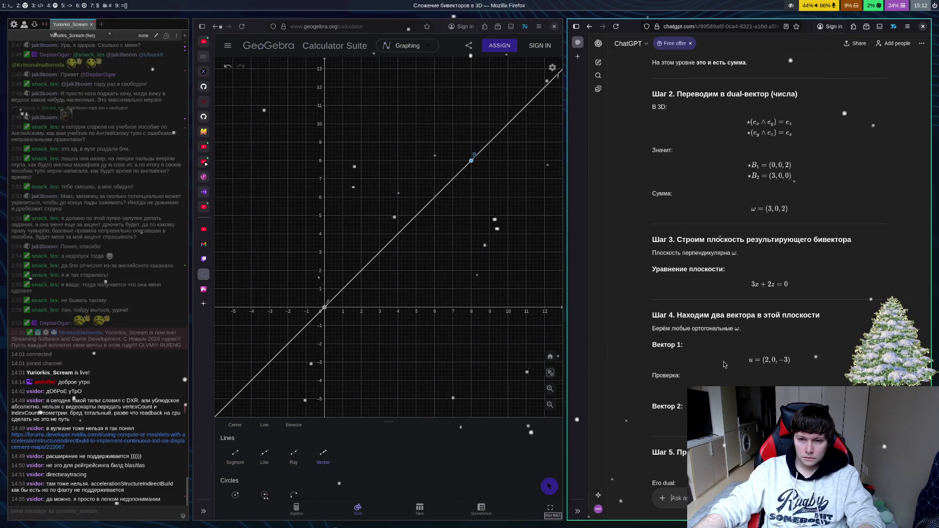
{"action": "scroll", "coordinate": [807, 342], "scroll_direction": "down", "scroll_amount": 3}
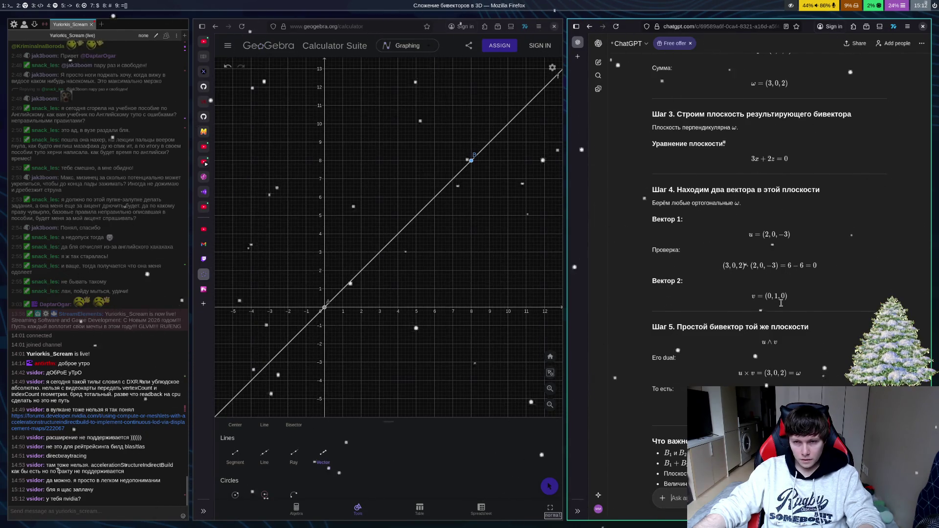
{"action": "scroll", "coordinate": [778, 306], "scroll_direction": "up", "scroll_amount": 2}
{"action": "scroll", "coordinate": [785, 294], "scroll_direction": "up", "scroll_amount": 2}
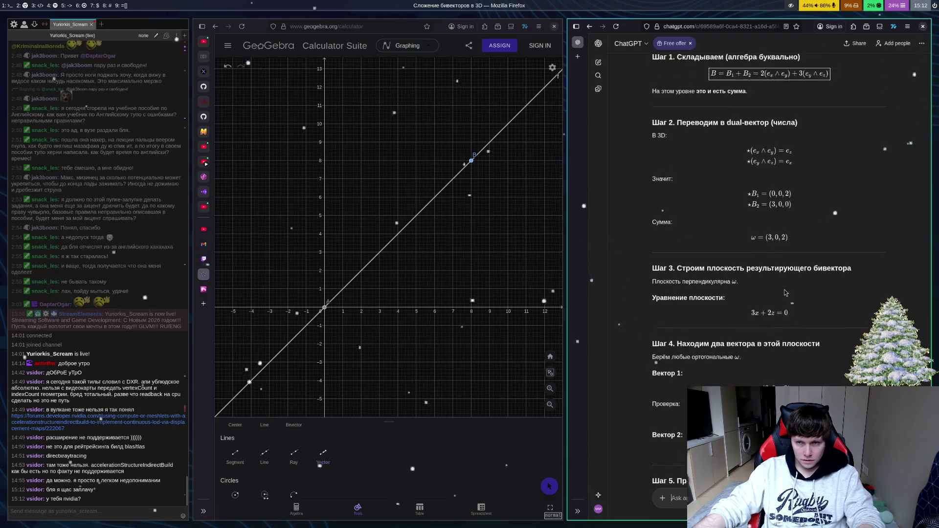
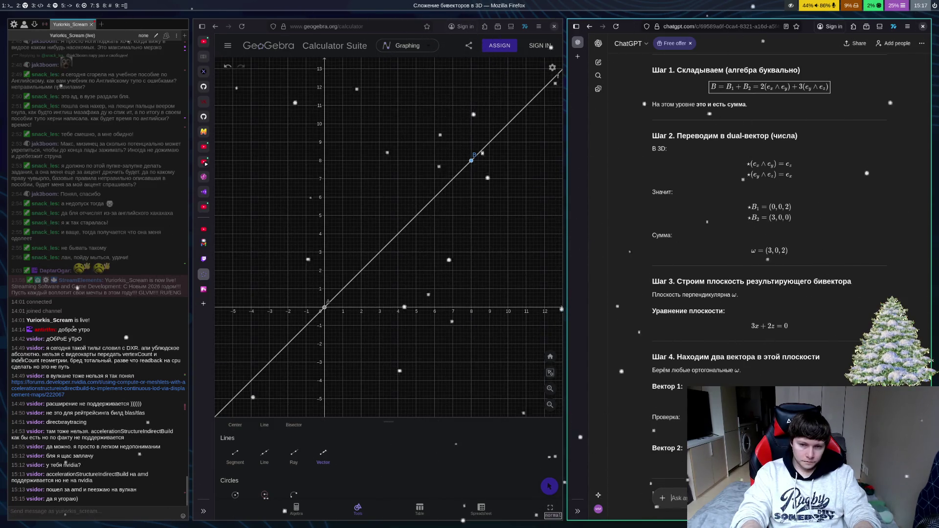
Step: Send ChatGPT a follow-up message explaining what was meant by adding bivectors
{"action": "type", "text": "Я им"}
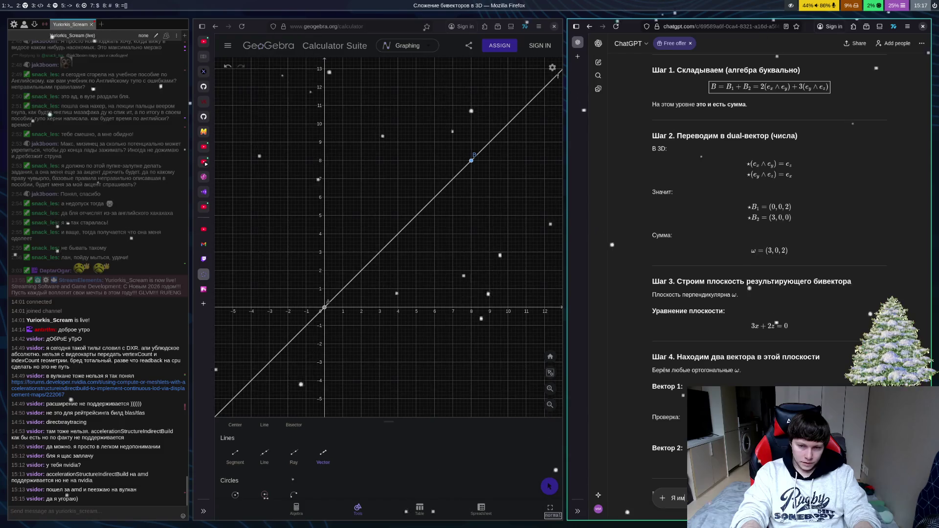
{"action": "type", "text": "ел в в"}
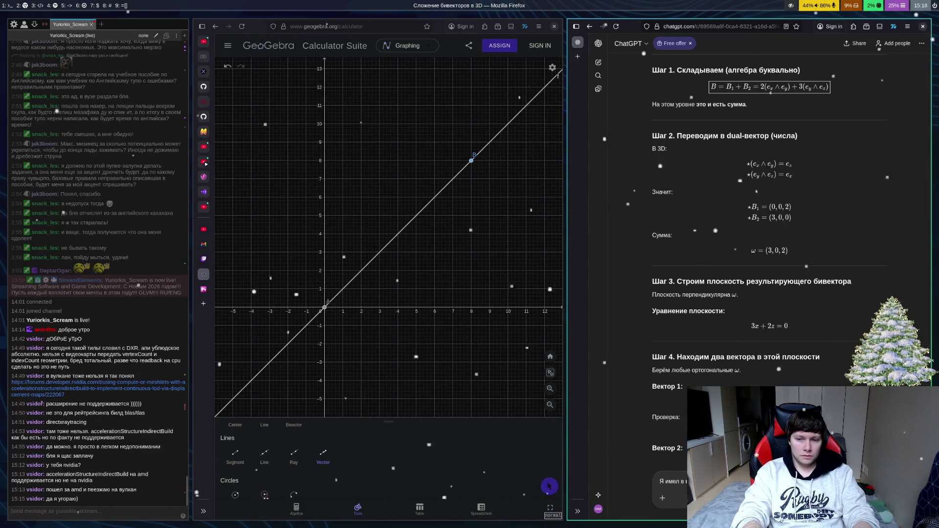
{"action": "type", "text": "бивектора"}
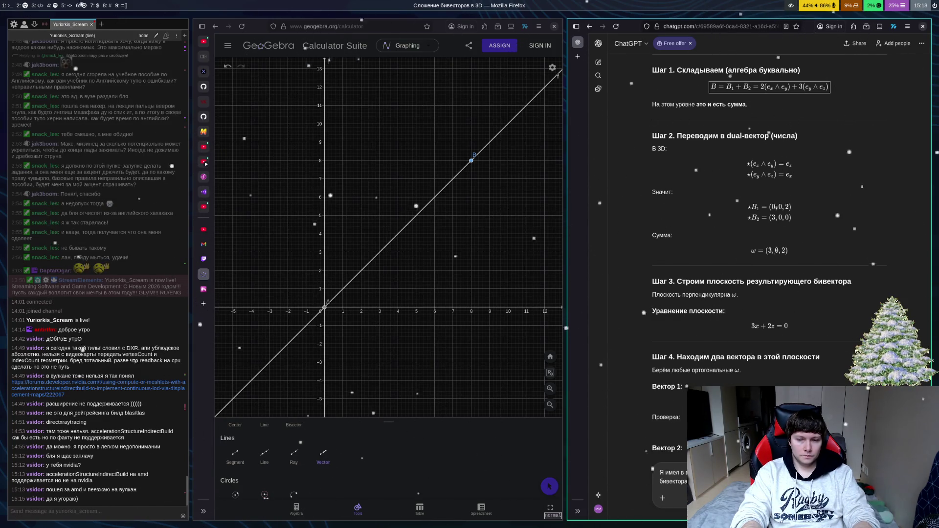
{"action": "key", "text": "Return"}
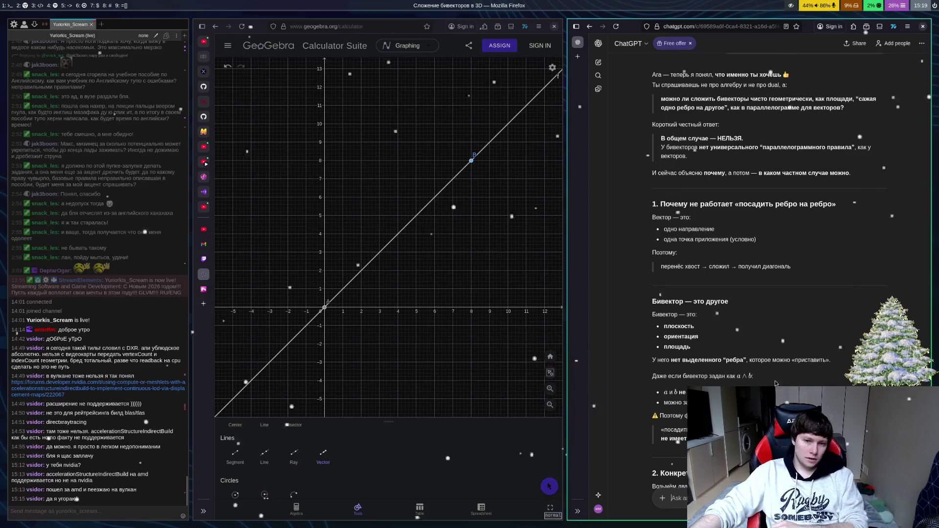
Step: Read sections 1–4, from the counterexample to same-plane bivectors adding like ordinary areas
{"action": "scroll", "coordinate": [808, 345], "scroll_direction": "down", "scroll_amount": 5}
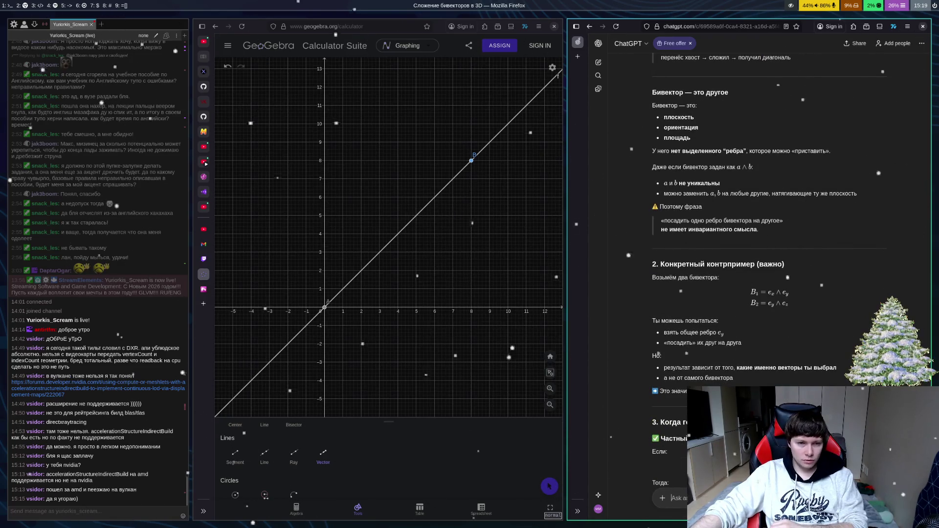
{"action": "scroll", "coordinate": [841, 350], "scroll_direction": "up", "scroll_amount": 2}
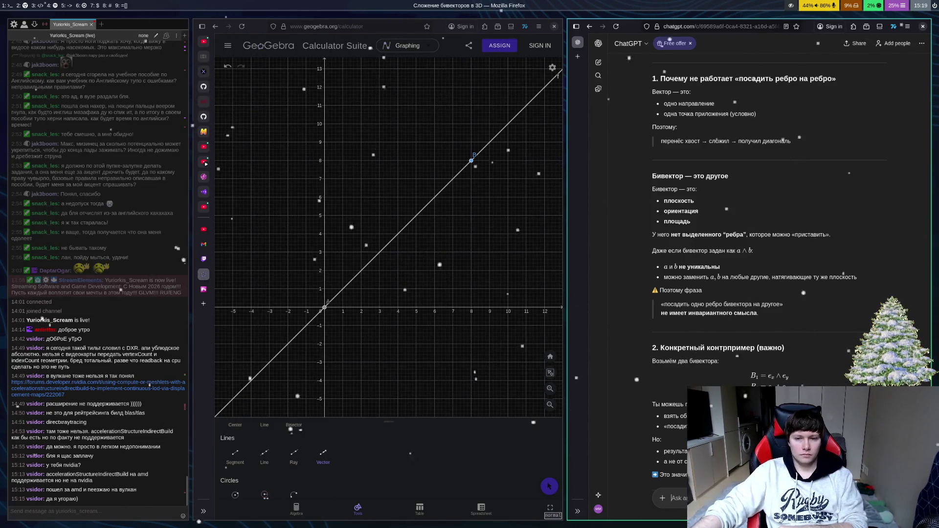
{"action": "scroll", "coordinate": [840, 214], "scroll_direction": "down", "scroll_amount": 4}
{"action": "scroll", "coordinate": [856, 211], "scroll_direction": "down", "scroll_amount": 1}
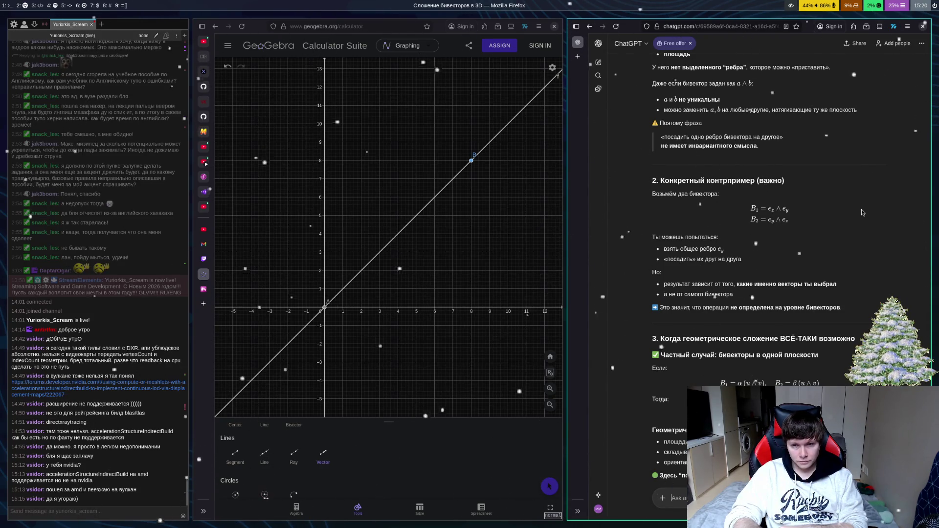
{"action": "scroll", "coordinate": [915, 210], "scroll_direction": "down", "scroll_amount": 3}
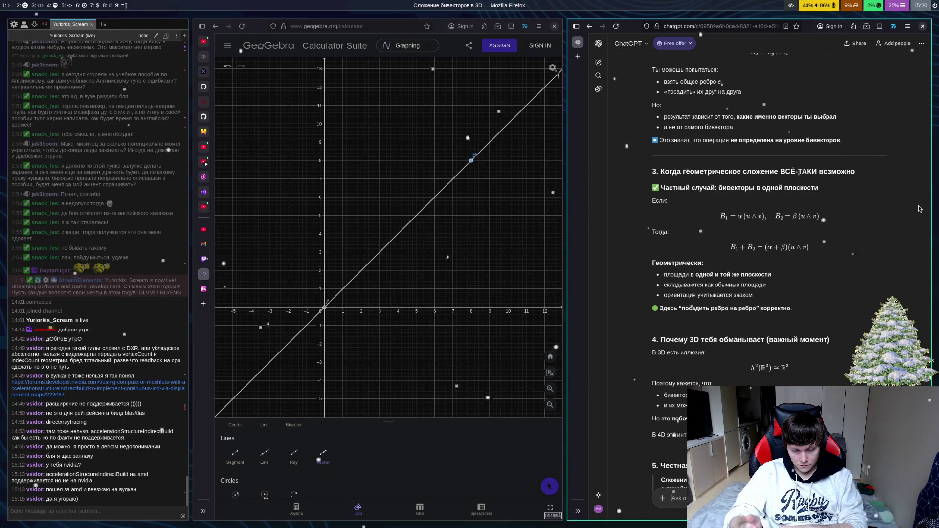
{"action": "scroll", "coordinate": [905, 218], "scroll_direction": "down", "scroll_amount": 3}
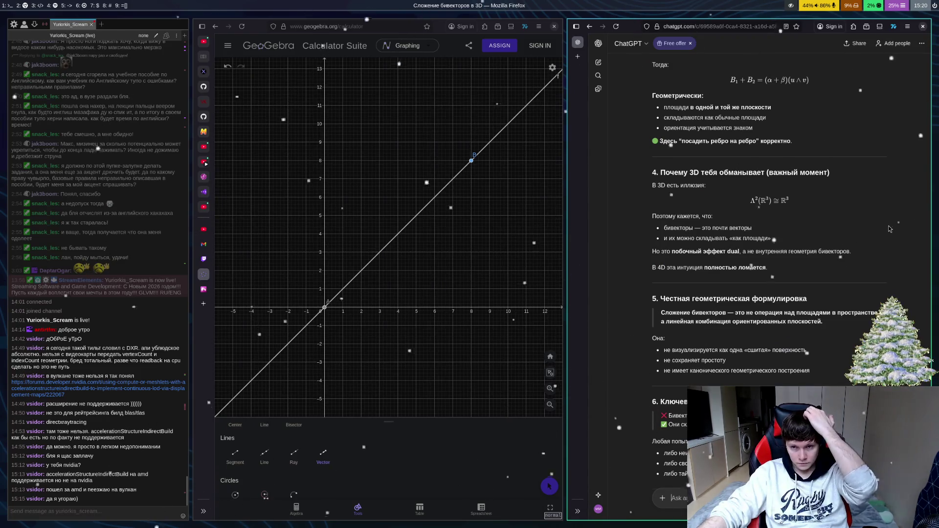
Step: Scroll on to sections 5–7: bivectors as linear-space elements and three routes to geometry
{"action": "scroll", "coordinate": [889, 228], "scroll_direction": "down", "scroll_amount": 1}
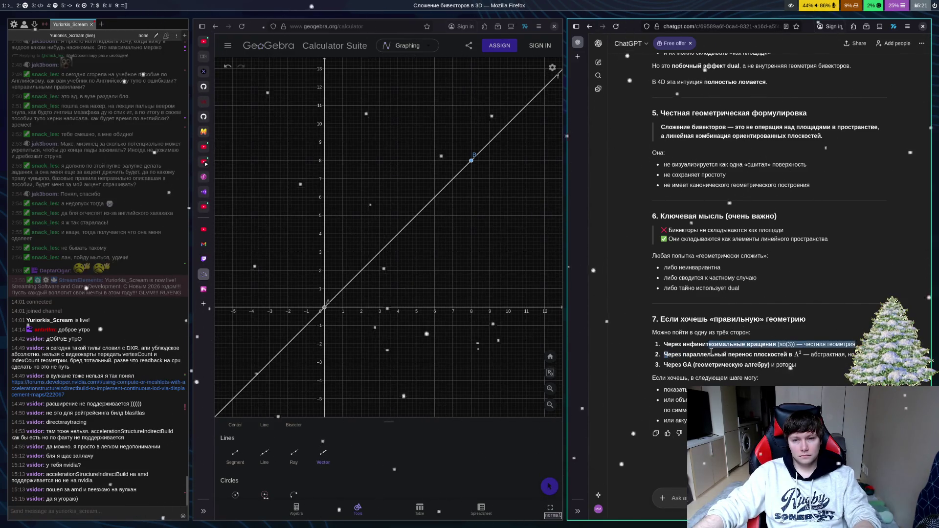
Step: Copy the 'parallel transport of planes in Λ²' option into the message box and send it
{"action": "mouse_move", "coordinate": [664, 356]}
{"action": "left_mouse_down"}
{"action": "mouse_move", "coordinate": [755, 348]}
{"action": "mouse_move", "coordinate": [804, 359]}
{"action": "left_mouse_up"}
{"action": "key", "text": "ctrl+c"}
{"action": "key", "text": "ctrl+v"}
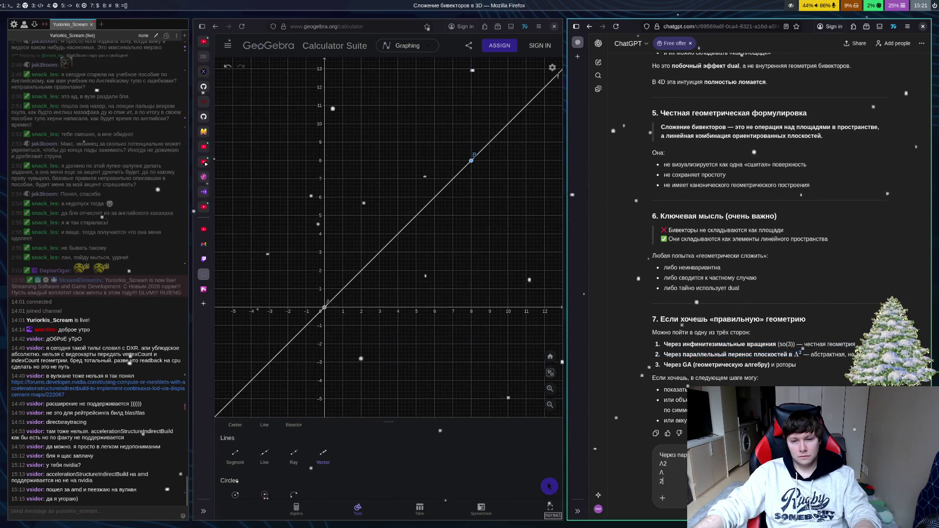
{"action": "key", "text": "Return"}
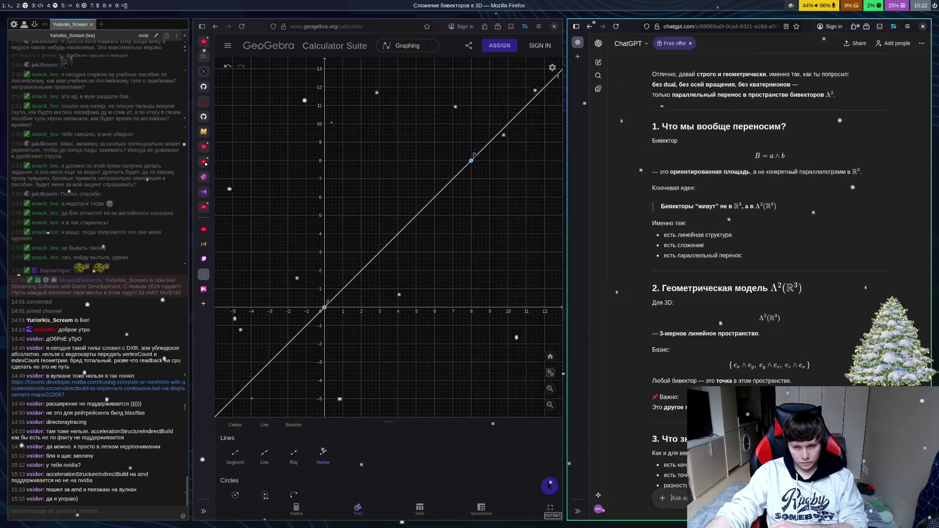
Step: Read on to the minimal Λ² example, (2,0,0)+(0,3,0)=(2,3,0), and its geometric interpretation
{"action": "scroll", "coordinate": [933, 346], "scroll_direction": "down", "scroll_amount": 5}
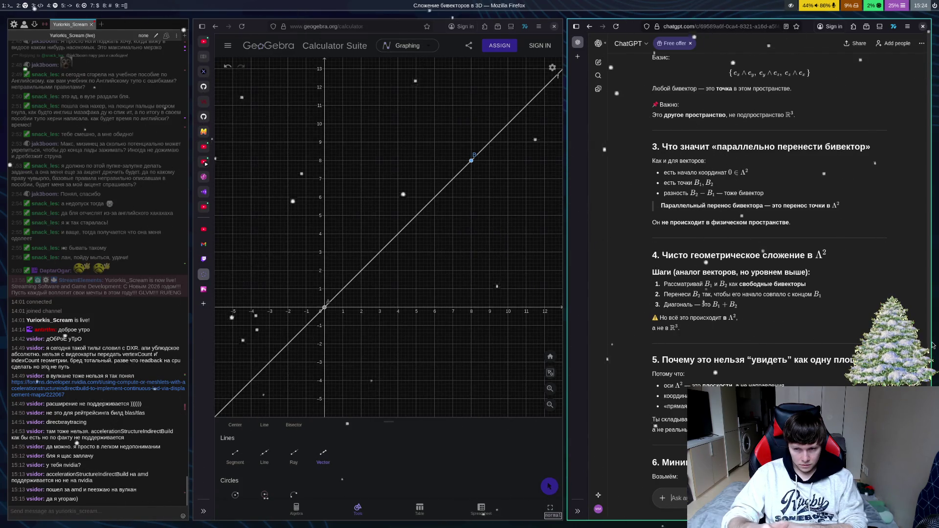
{"action": "scroll", "coordinate": [802, 308], "scroll_direction": "down", "scroll_amount": 6}
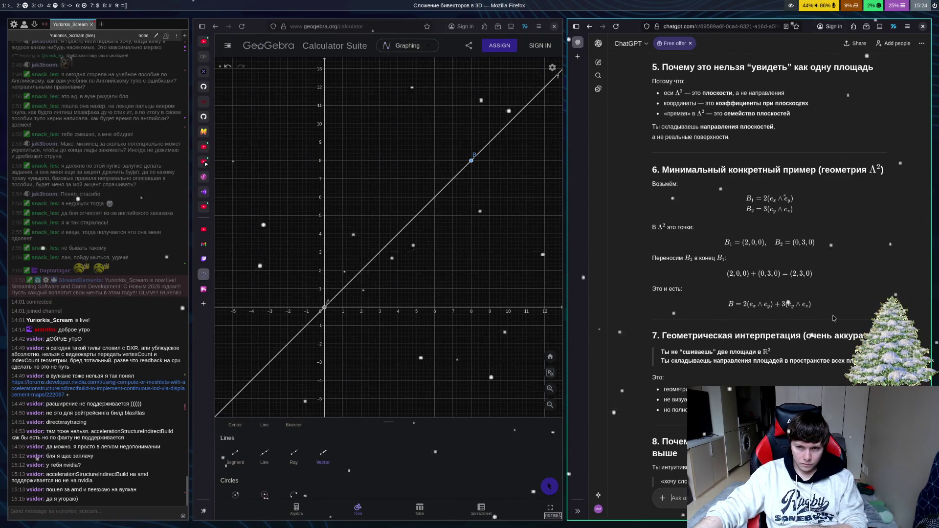
Step: Read through section 9's key takeaway, then merge the ChatGPT tab into the main Firefox window
{"action": "scroll", "coordinate": [856, 294], "scroll_direction": "down", "scroll_amount": 3}
{"action": "scroll", "coordinate": [856, 293], "scroll_direction": "down", "scroll_amount": 2}
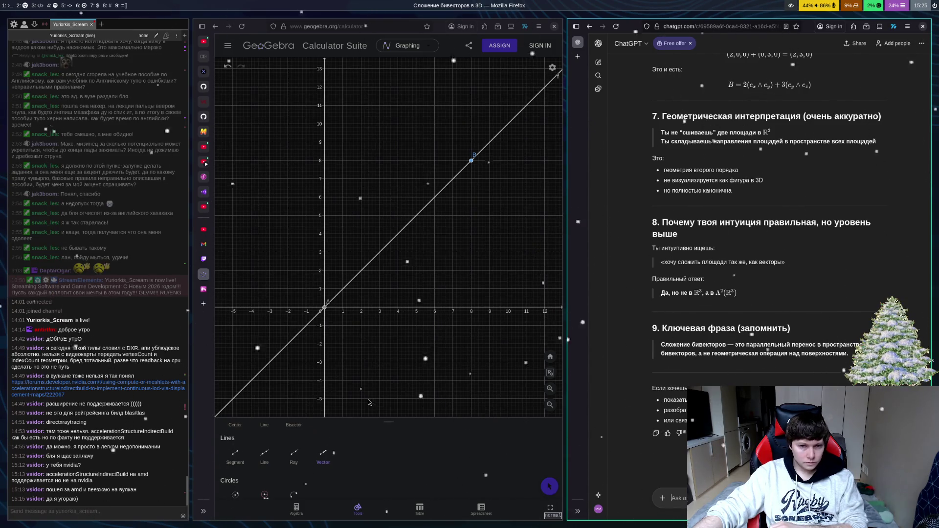
{"action": "mouse_move", "coordinate": [578, 43]}
{"action": "left_mouse_down"}
{"action": "mouse_move", "coordinate": [489, 220]}
{"action": "mouse_move", "coordinate": [206, 343]}
{"action": "mouse_move", "coordinate": [200, 329]}
{"action": "left_mouse_up"}
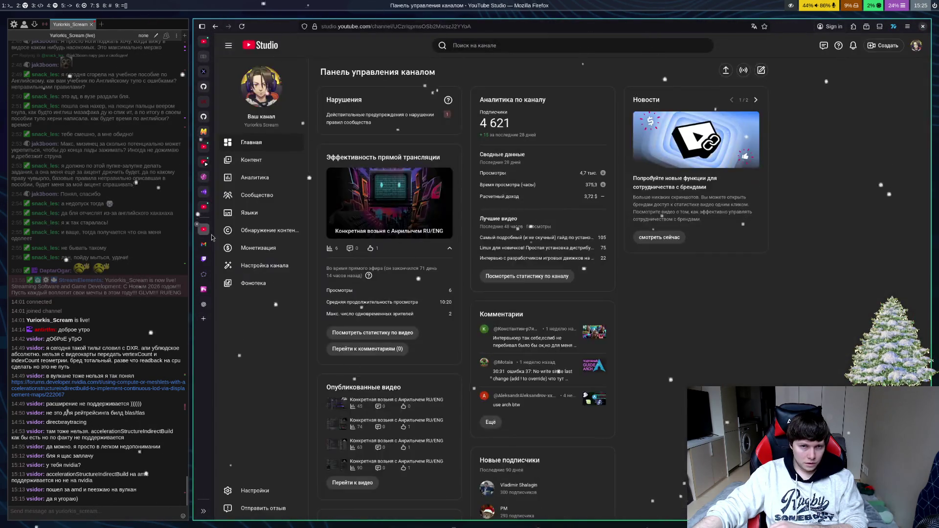
Step: Open the 'How to Setup PipeWire on Gentoo' video and look over its 176 comments
{"action": "left_click", "coordinate": [203, 319]}
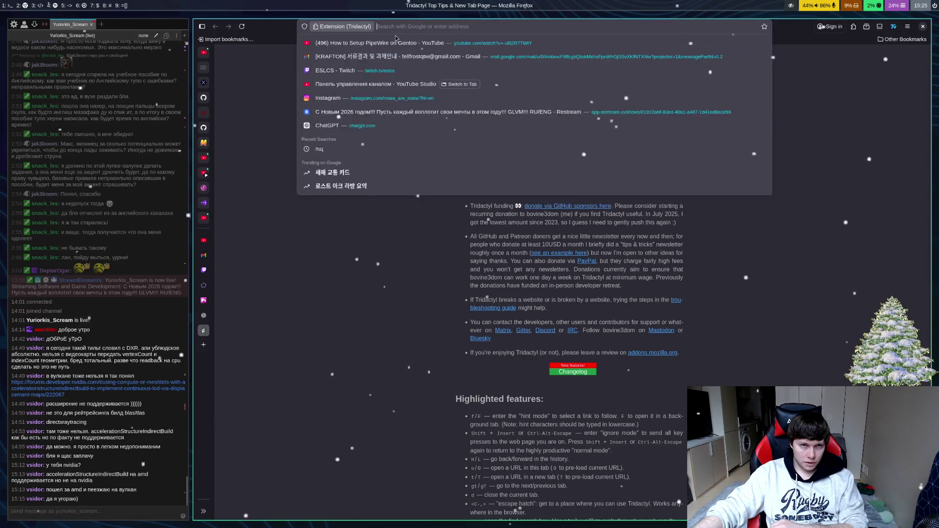
{"action": "left_click", "coordinate": [378, 155]}
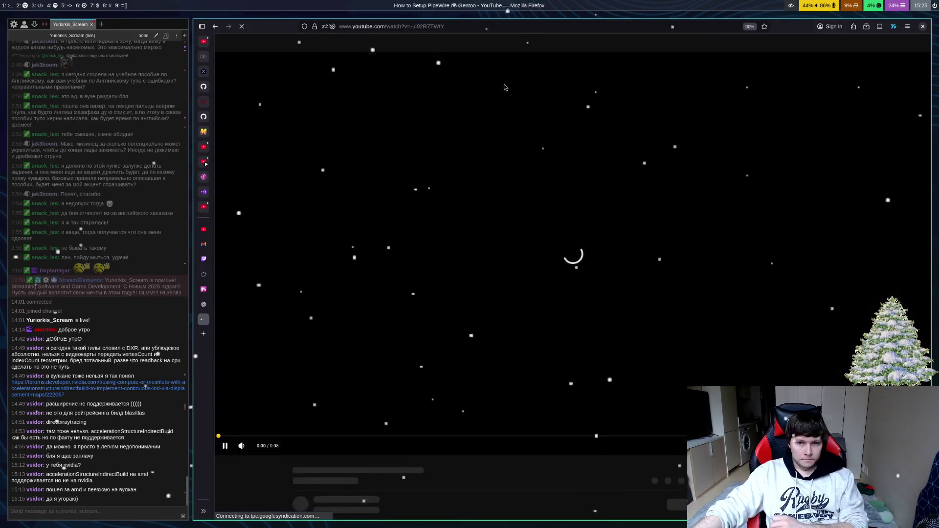
{"action": "scroll", "coordinate": [607, 155], "scroll_direction": "down", "scroll_amount": 5}
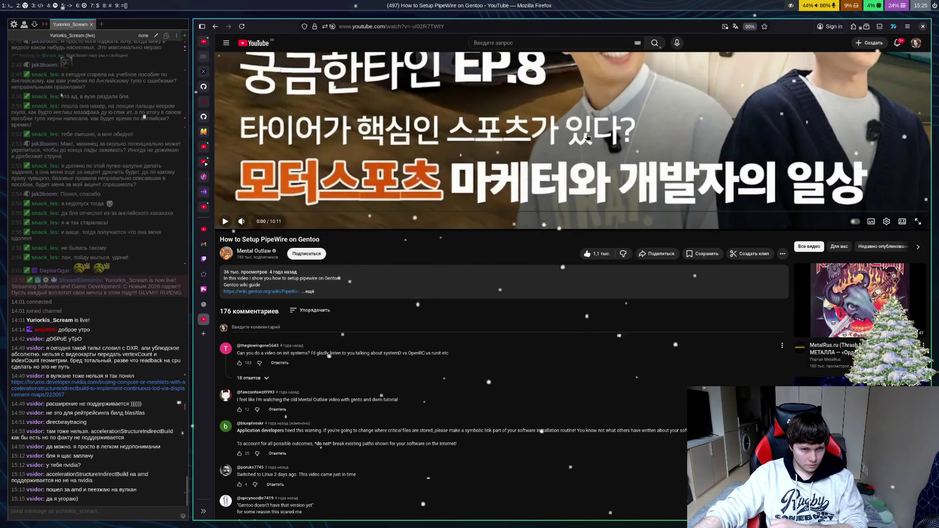
{"action": "scroll", "coordinate": [606, 123], "scroll_direction": "up", "scroll_amount": 5}
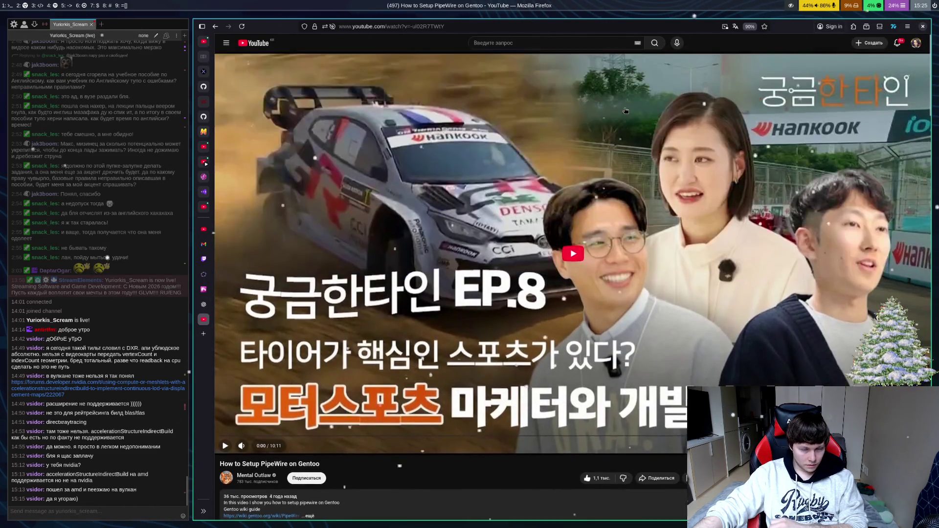
Step: Search YouTube for 'projective geometric algebra' using the suggestion for 'Projective geo'
{"action": "left_click", "coordinate": [563, 47]}
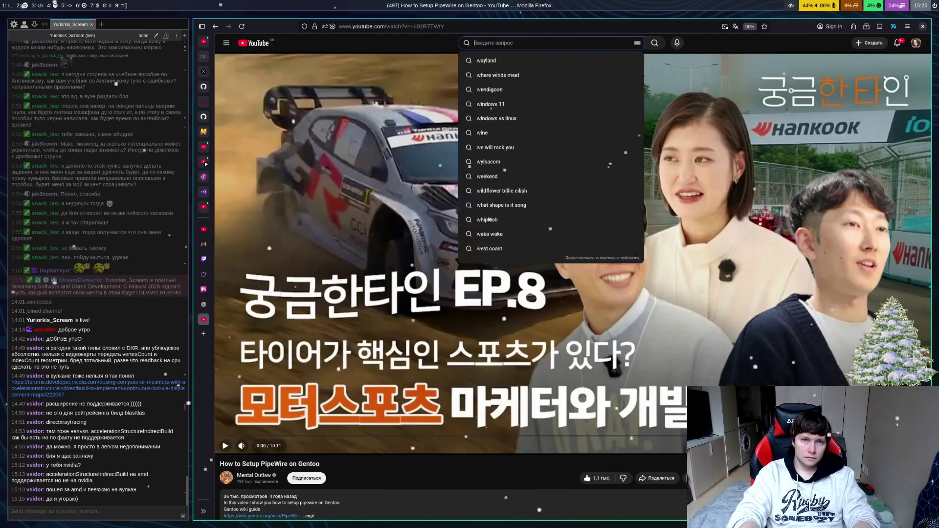
{"action": "type", "text": "Project"}
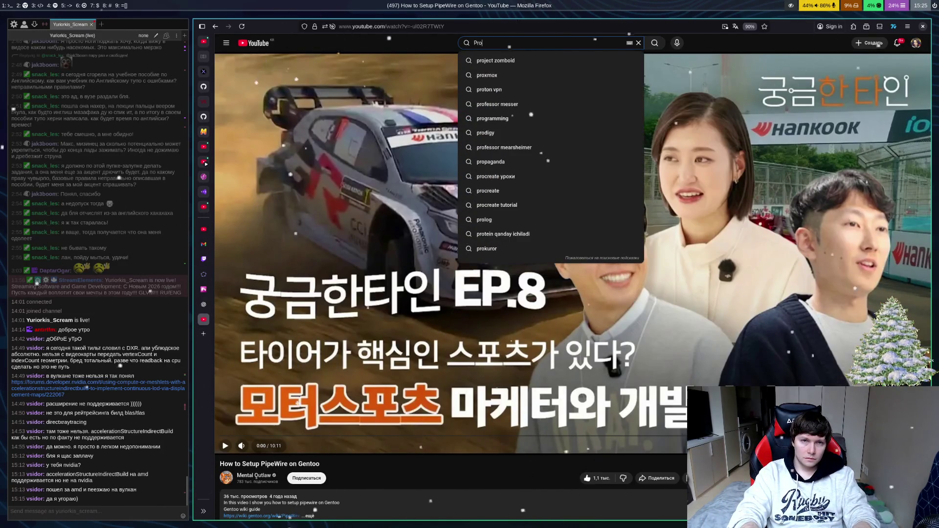
{"action": "type", "text": "ive geo"}
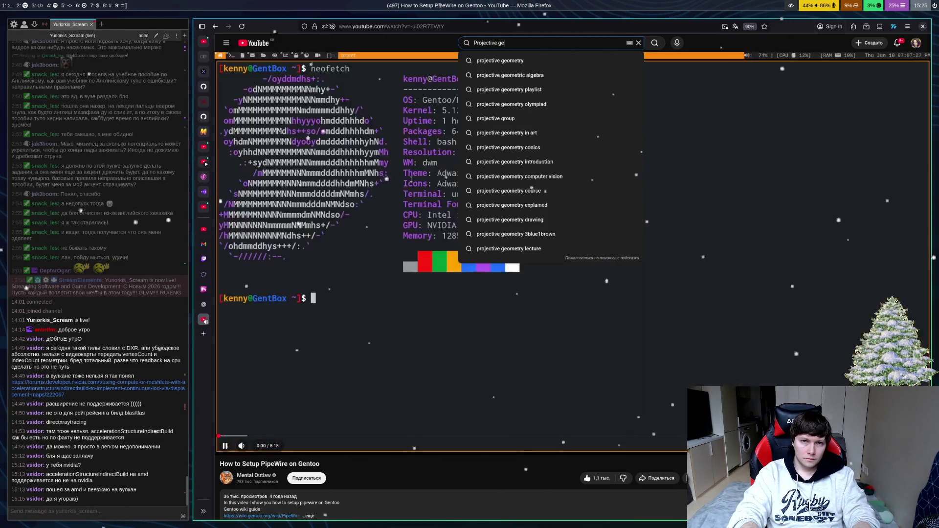
{"action": "key", "text": "Down"}
{"action": "key", "text": "Down"}
{"action": "key", "text": "Return"}
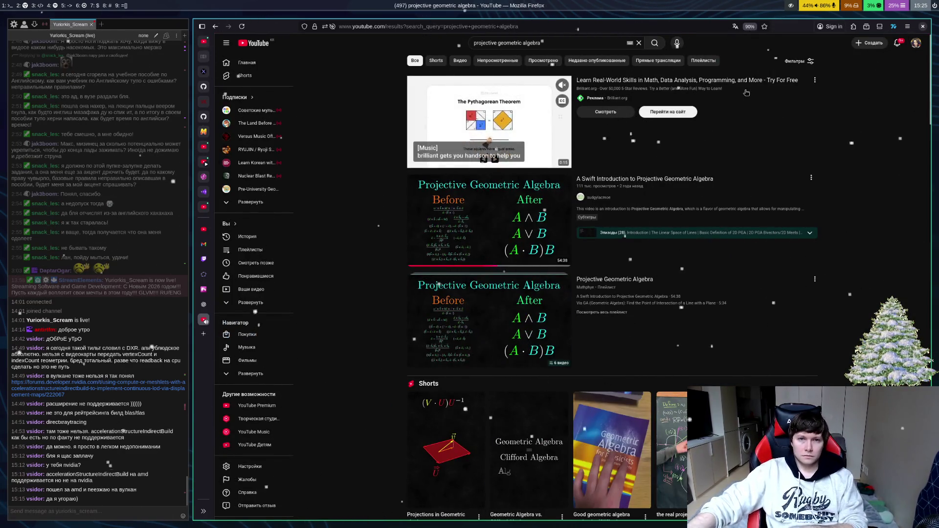
{"action": "mouse_move", "coordinate": [570, 313]}
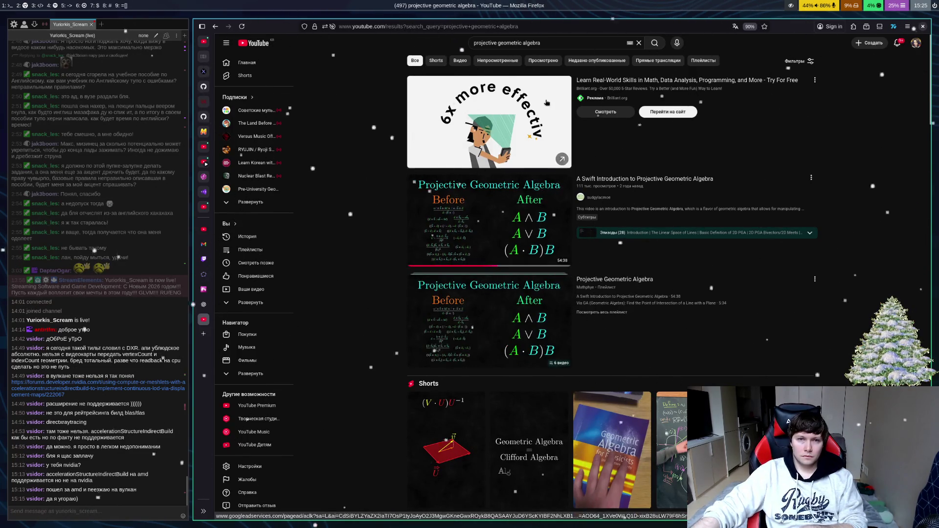
Step: Open 'A Swift Introduction to Projective Geometric Algebra' in a new tab
{"action": "mouse_move", "coordinate": [545, 106]}
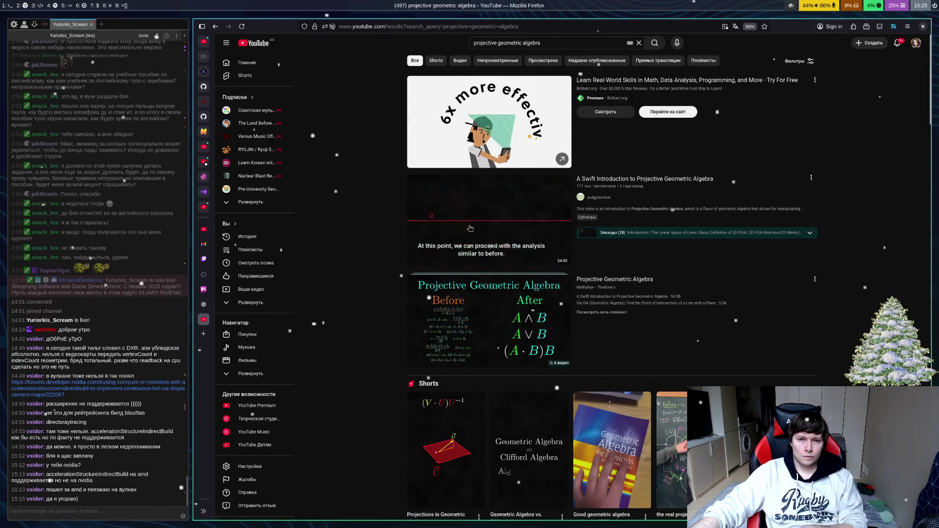
{"action": "right_click", "coordinate": [469, 226]}
{"action": "left_click", "coordinate": [474, 232]}
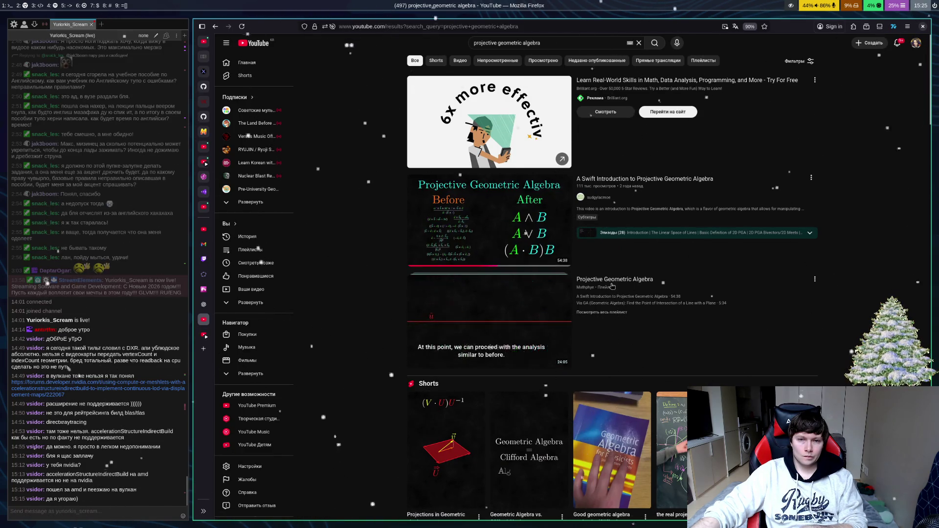
Step: Browse its playlist, try video 3, return to video 1, then visit the creator's channel
{"action": "left_click", "coordinate": [621, 296]}
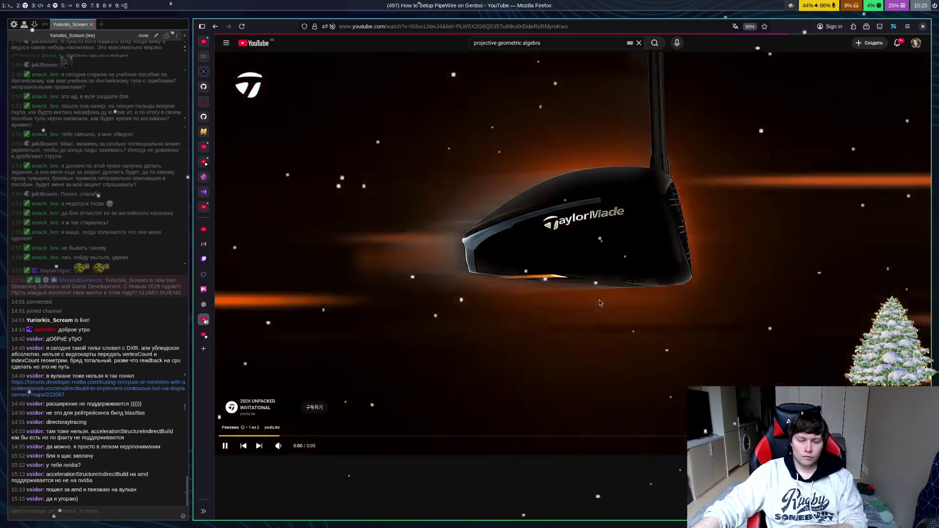
{"action": "scroll", "coordinate": [600, 301], "scroll_direction": "down", "scroll_amount": 4}
{"action": "scroll", "coordinate": [832, 345], "scroll_direction": "down", "scroll_amount": 1}
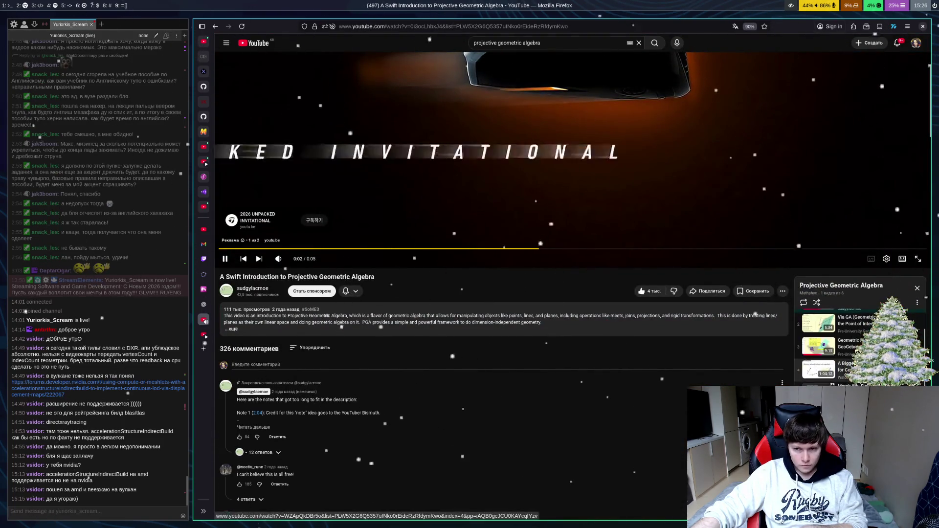
{"action": "scroll", "coordinate": [831, 345], "scroll_direction": "up", "scroll_amount": 1}
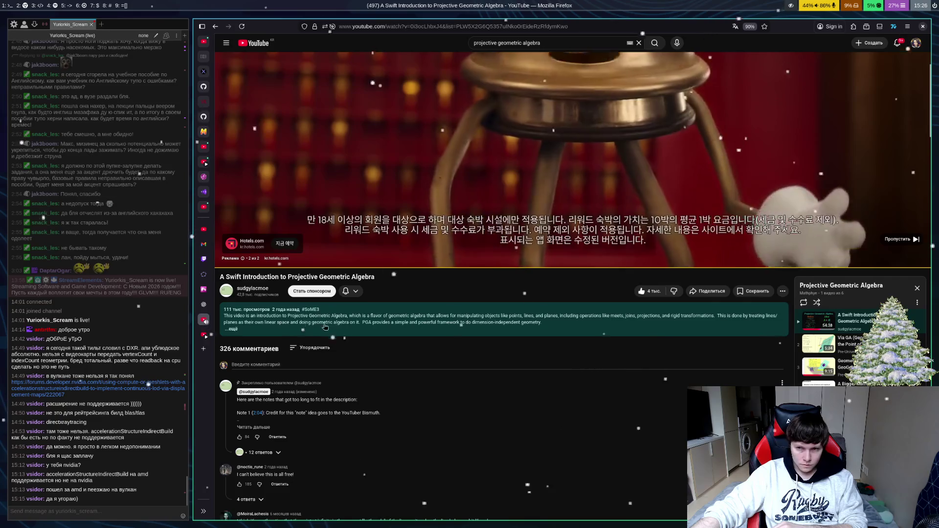
{"action": "left_click", "coordinate": [819, 367]}
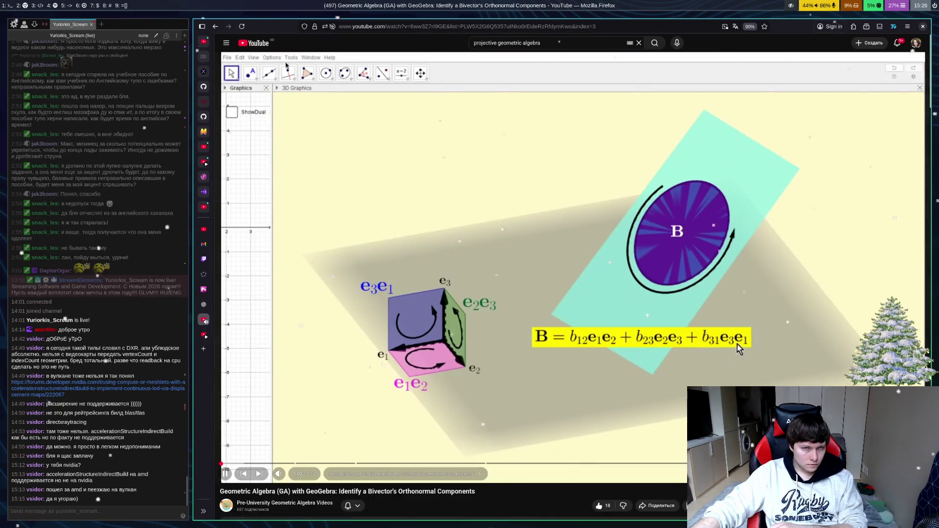
{"action": "key", "text": "alt+Left"}
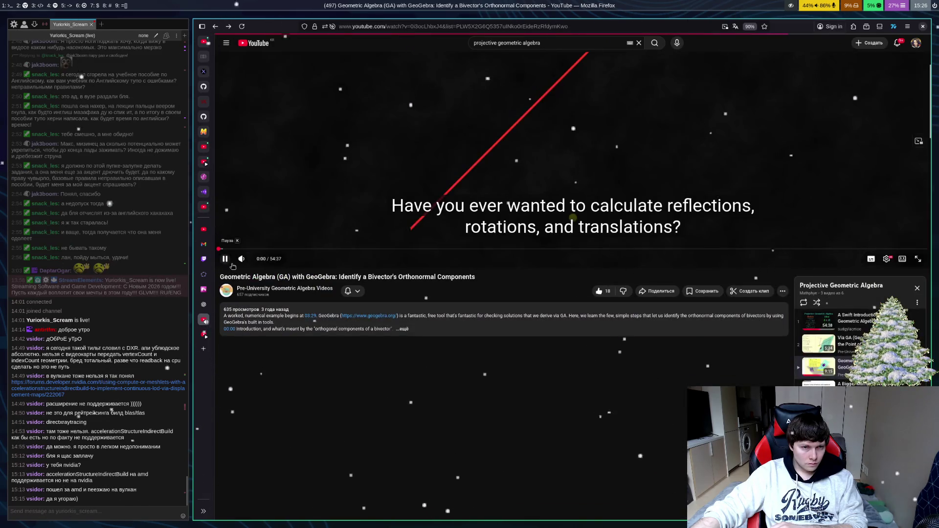
{"action": "left_click", "coordinate": [253, 359]}
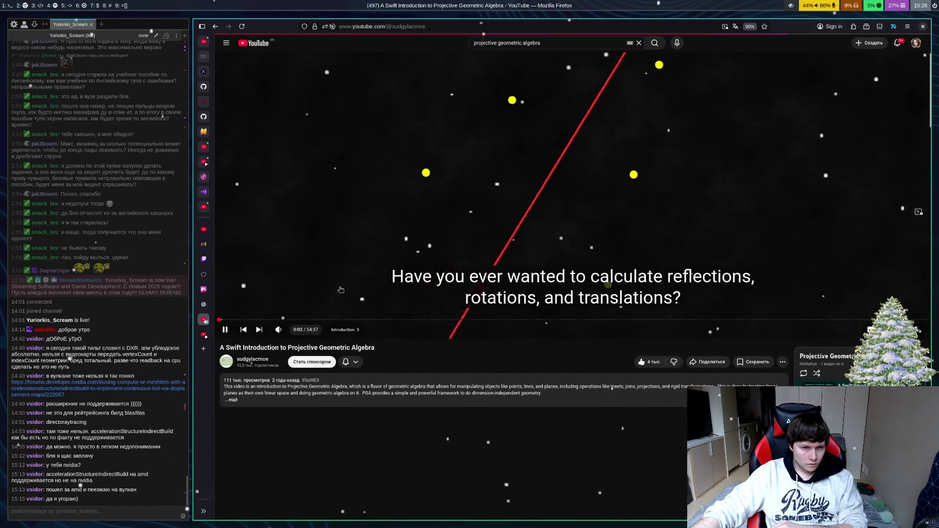
Step: Start the channel's 'From Zero to Geo' playlist at its Introduction (Geometric Algebra Series) video
{"action": "left_click", "coordinate": [437, 198]}
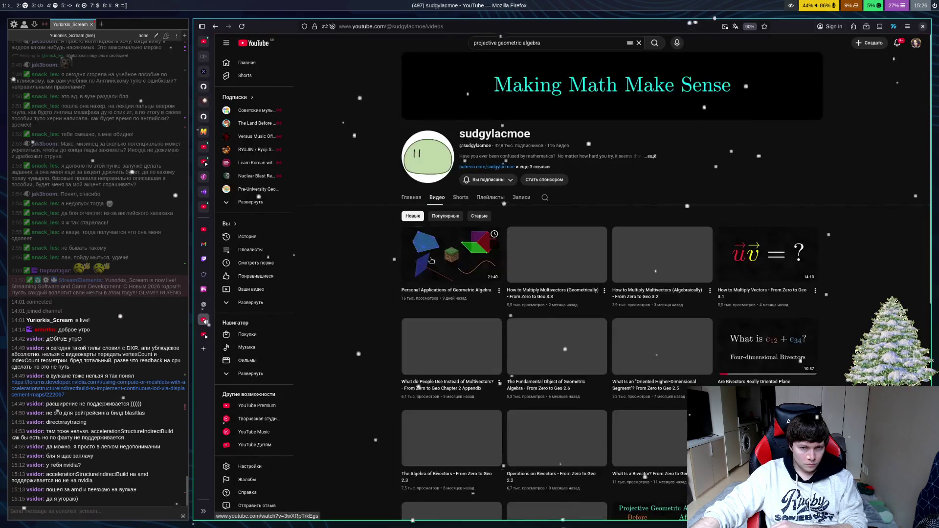
{"action": "left_click", "coordinate": [491, 197]}
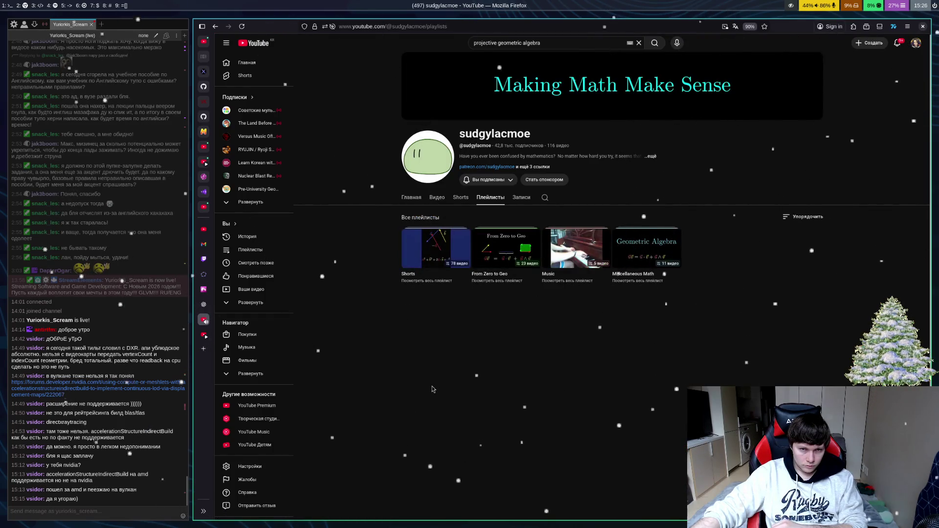
{"action": "left_click", "coordinate": [516, 257]}
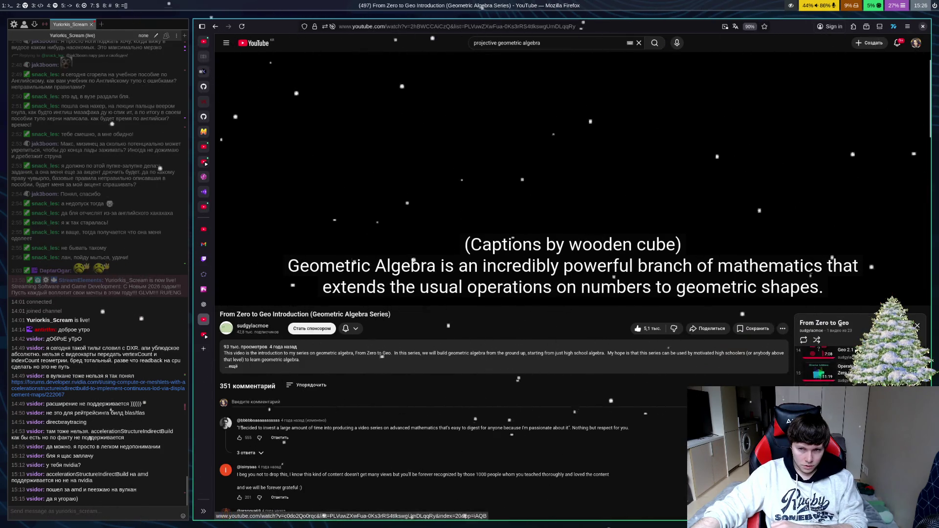
{"action": "scroll", "coordinate": [812, 372], "scroll_direction": "down", "scroll_amount": 3}
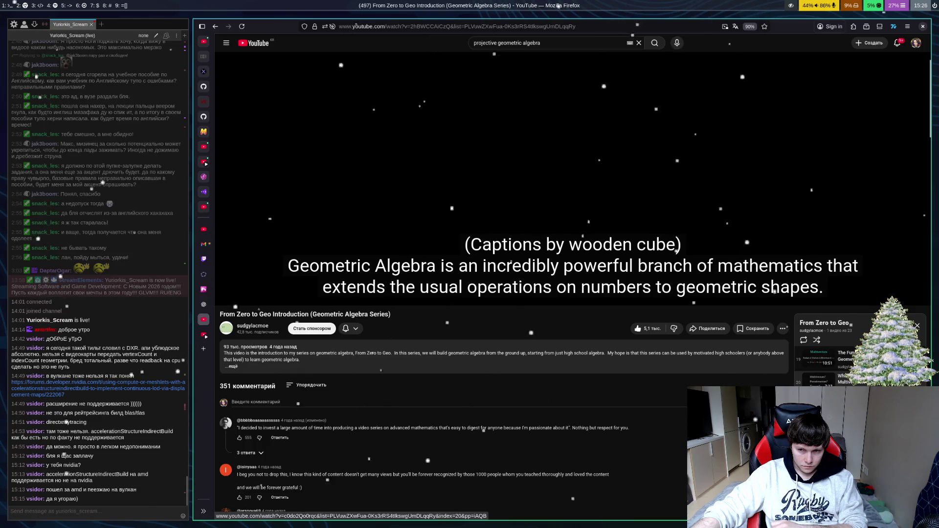
{"action": "scroll", "coordinate": [812, 367], "scroll_direction": "up", "scroll_amount": 10}
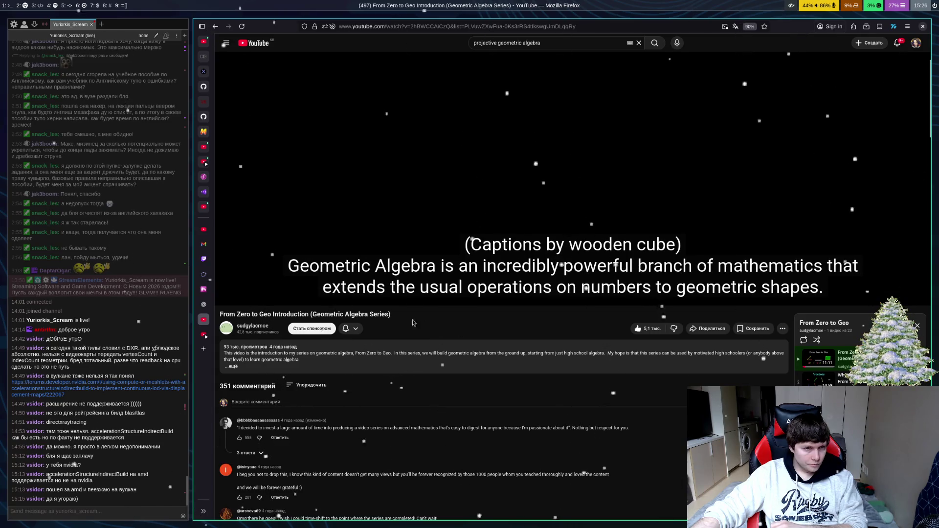
Step: On the Projective Geometric Algebra video, check quality options and scrub to the 9:35 basis-elements slide
{"action": "left_click", "coordinate": [205, 334]}
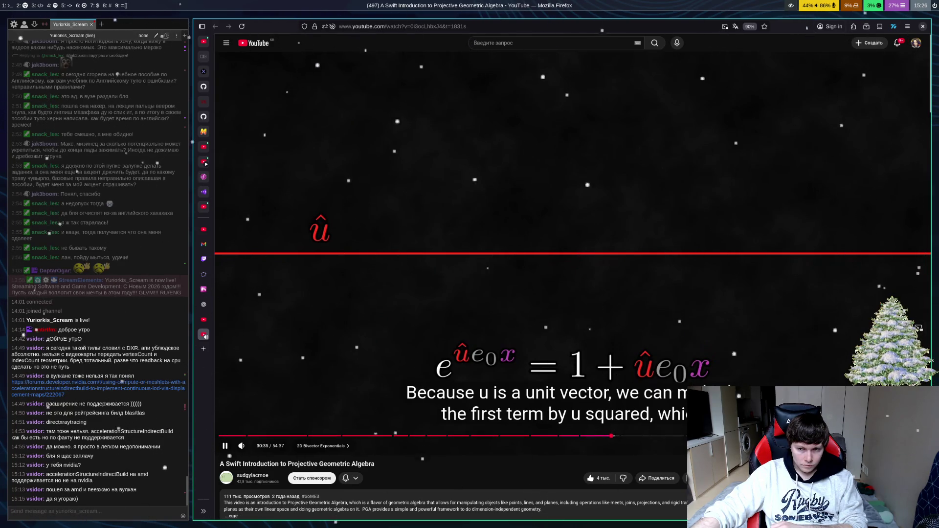
{"action": "left_click", "coordinate": [919, 328]}
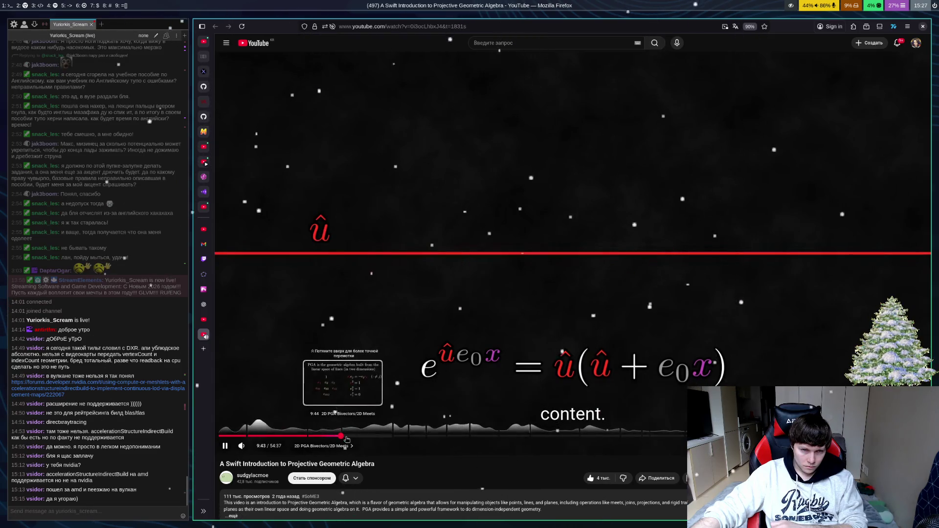
{"action": "left_click", "coordinate": [345, 439]}
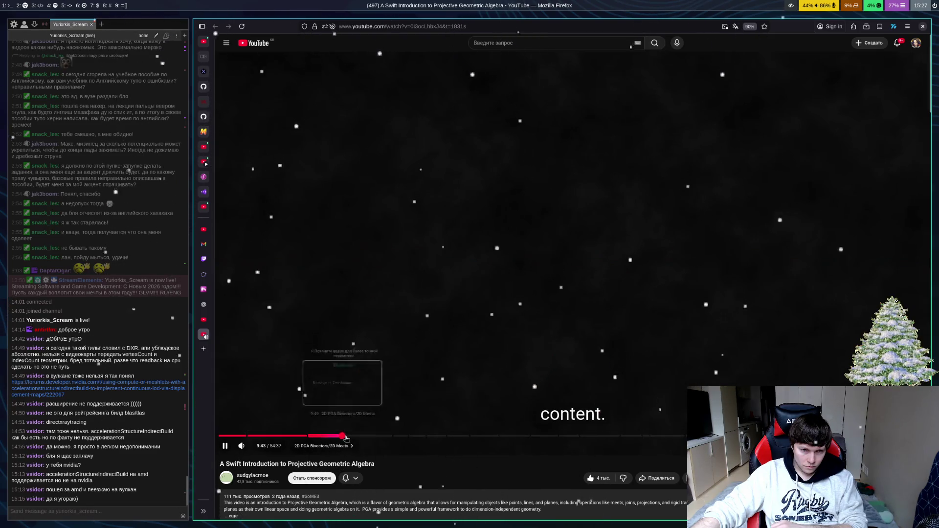
{"action": "left_click", "coordinate": [306, 439]}
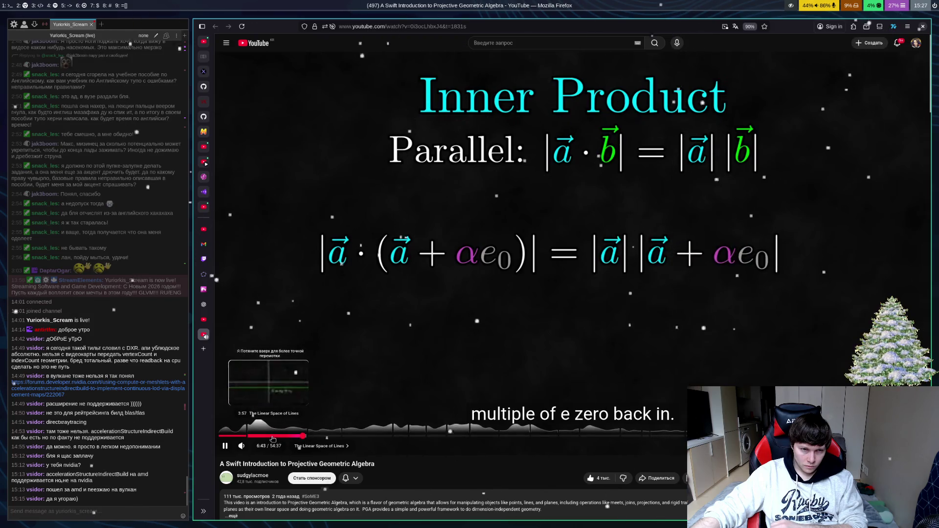
{"action": "left_click", "coordinate": [272, 439]}
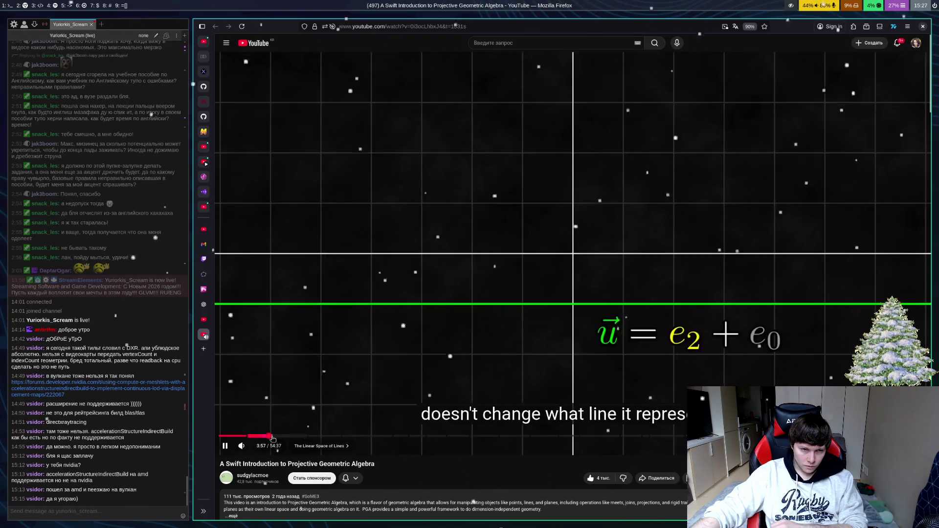
{"action": "left_click", "coordinate": [305, 439]}
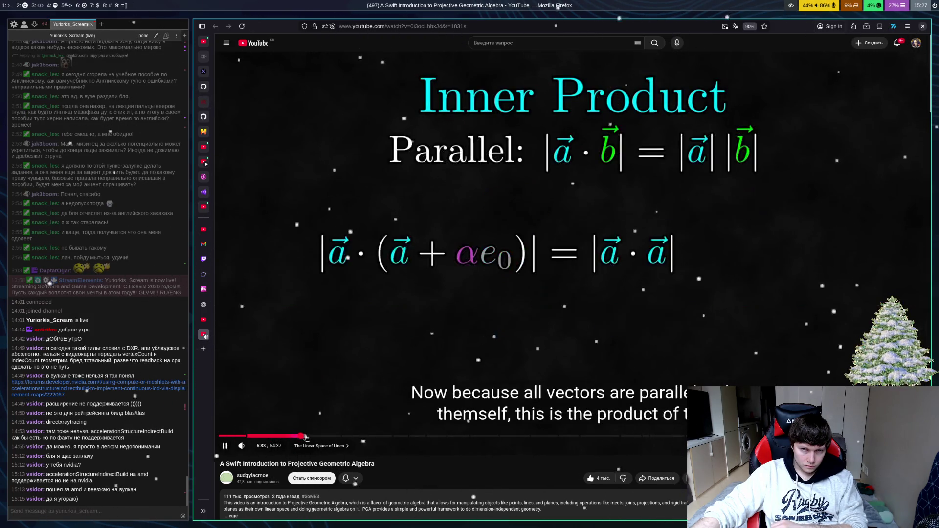
{"action": "left_click", "coordinate": [314, 439]}
{"action": "left_click", "coordinate": [344, 438]}
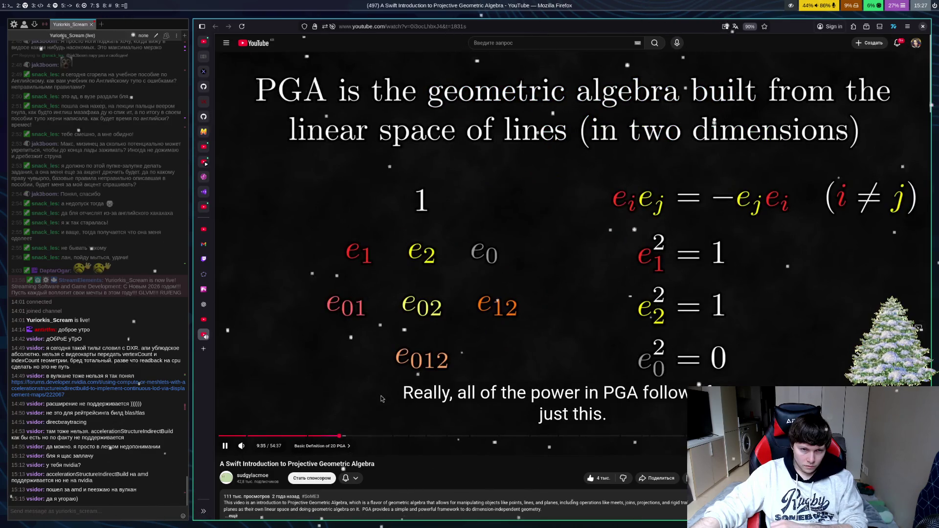
Step: Pause the PGA video at 9:35 and go back to the From Zero to Geo video
{"action": "left_click", "coordinate": [382, 399]}
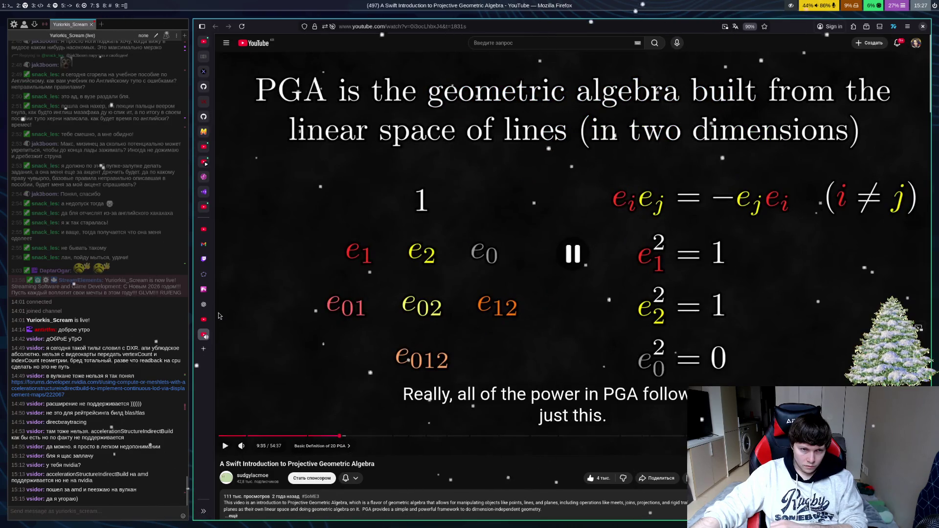
{"action": "left_click", "coordinate": [204, 320]}
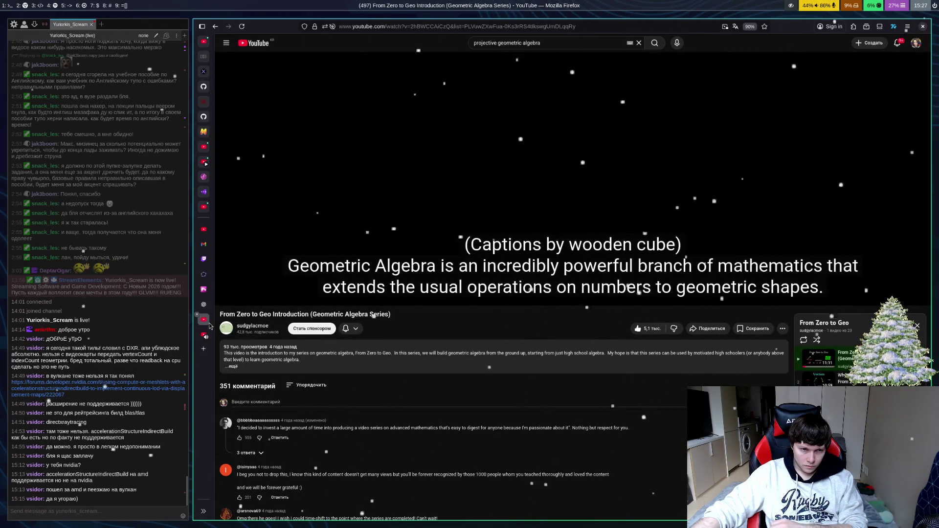
{"action": "left_click", "coordinate": [203, 349]}
Step: Load YouTube in the new tab from the pasted address
{"action": "key", "text": "ctrl+v"}
{"action": "key", "text": "Return"}
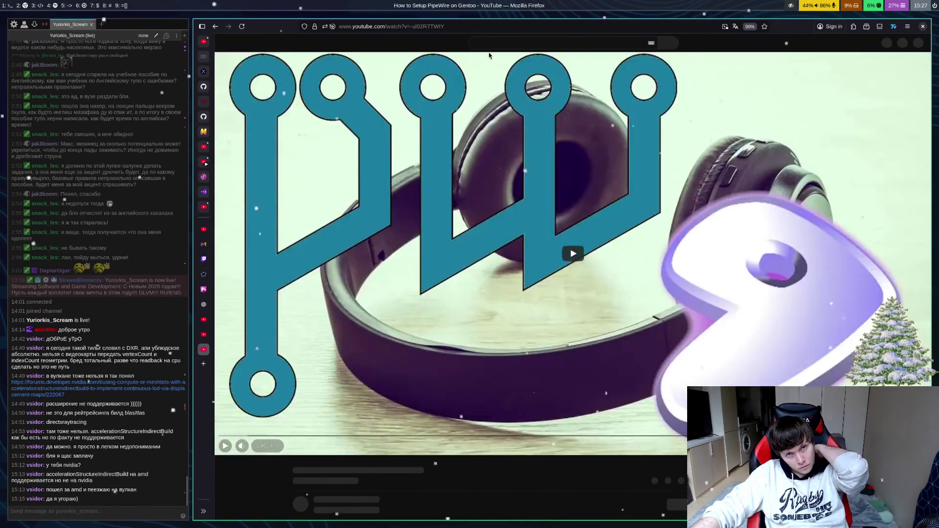
{"action": "left_click", "coordinate": [500, 44]}
Step: Search 'geometric algebra vga' and open A Swift Introduction to Geometric Algebra
{"action": "type", "text": "gero"}
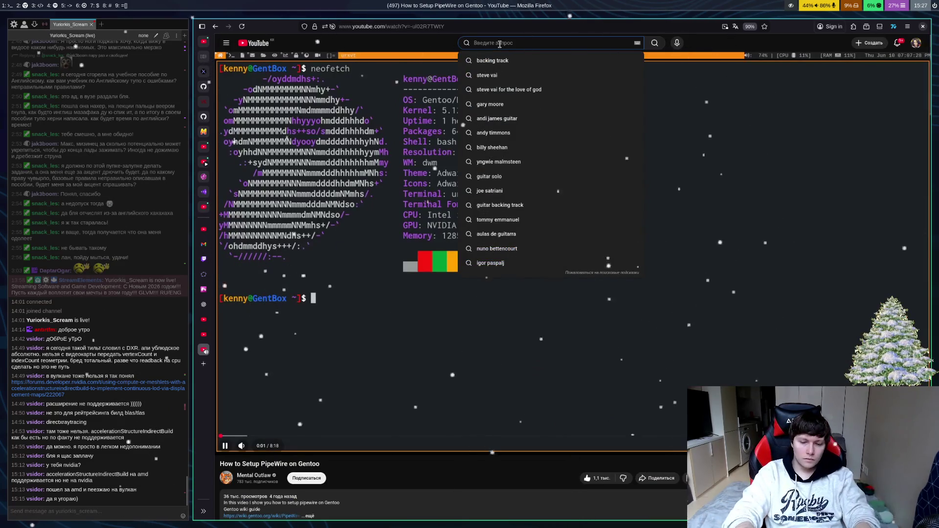
{"action": "key", "text": "BackSpace"}
{"action": "key", "text": "BackSpace"}
{"action": "key", "text": "BackSpace"}
{"action": "type", "text": "o"}
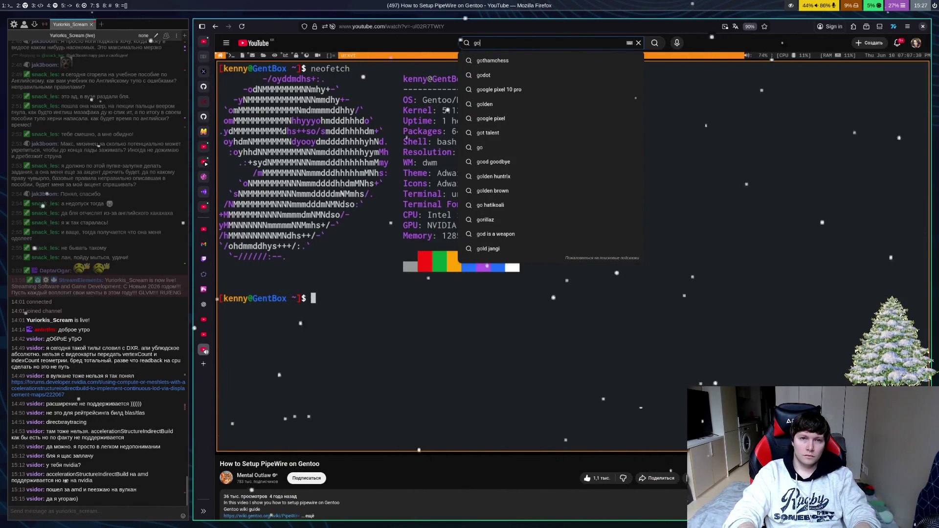
{"action": "key", "text": "BackSpace"}
{"action": "key", "text": "BackSpace"}
{"action": "type", "text": "eomeytrri"}
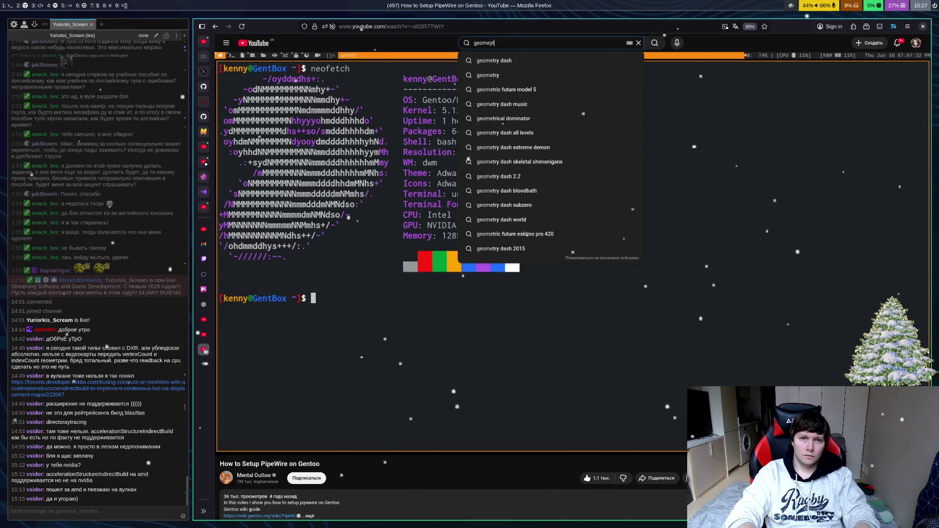
{"action": "key", "text": "BackSpace"}
{"action": "key", "text": "BackSpace"}
{"action": "key", "text": "BackSpace"}
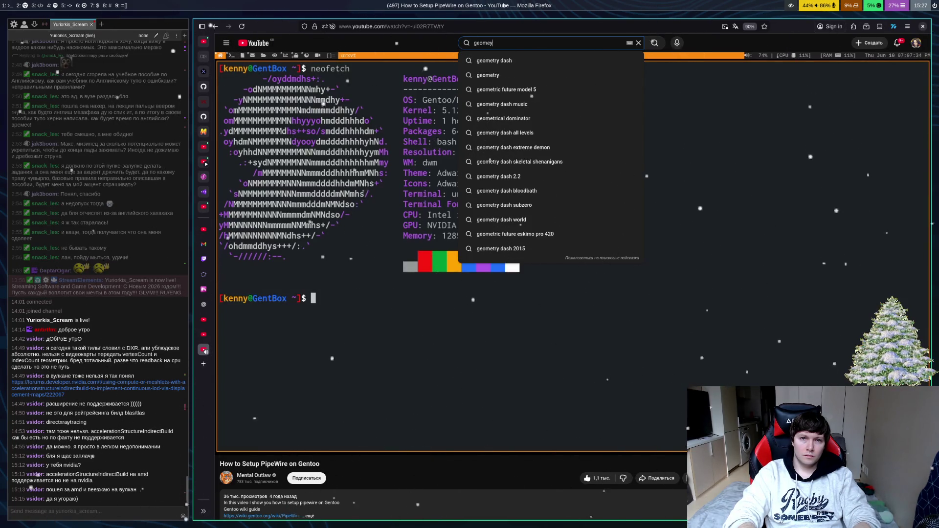
{"action": "type", "text": "tric algebra "}
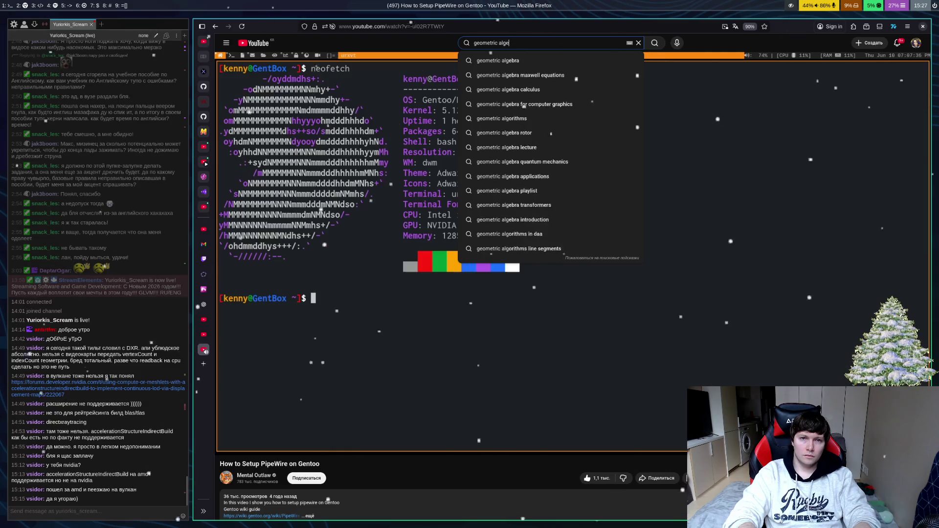
{"action": "type", "text": "vga"}
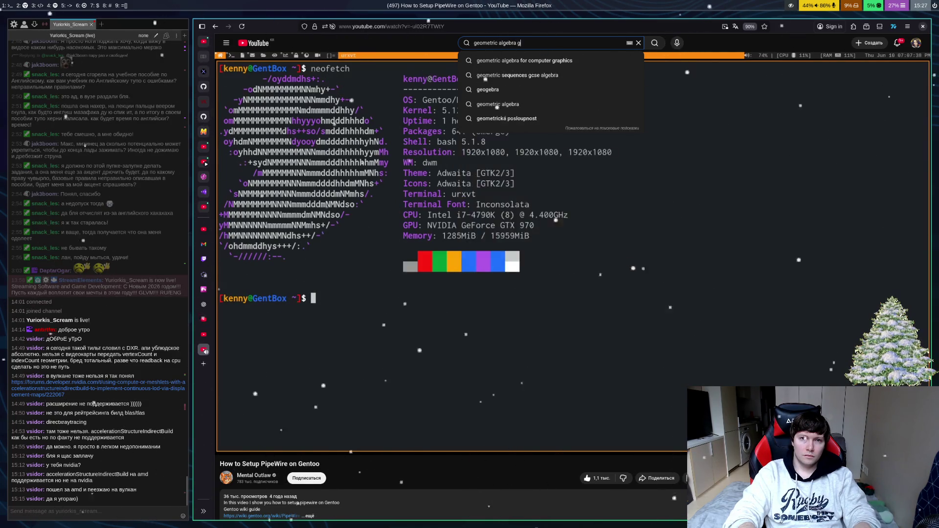
{"action": "key", "text": "Return"}
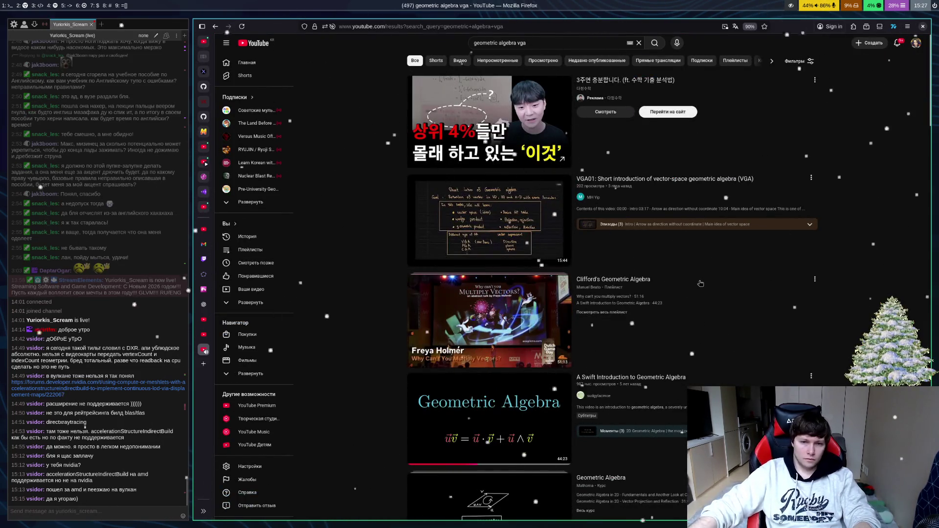
{"action": "scroll", "coordinate": [365, 298], "scroll_direction": "down", "scroll_amount": 3}
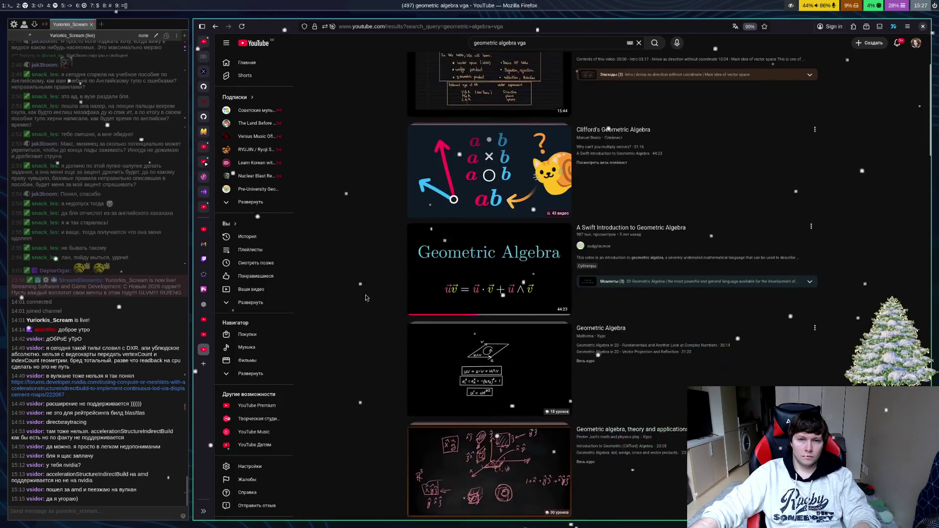
{"action": "left_click", "coordinate": [495, 295]}
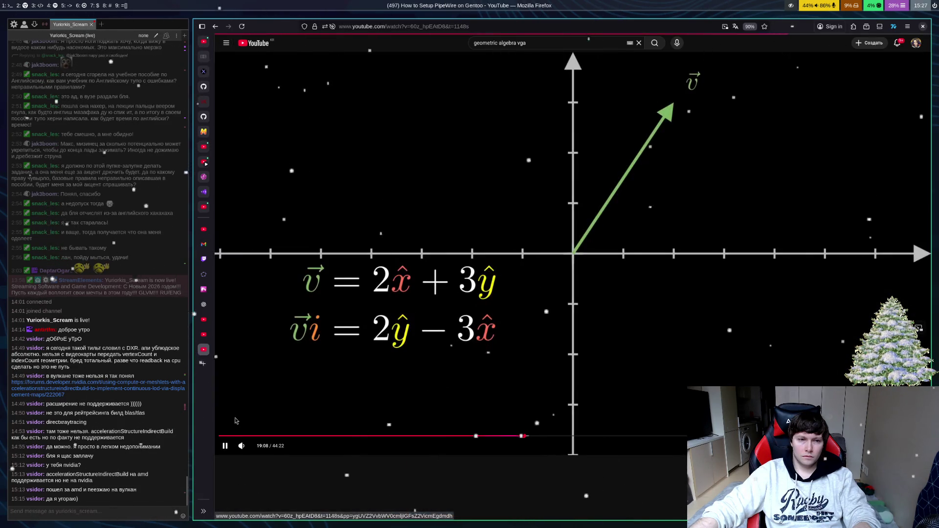